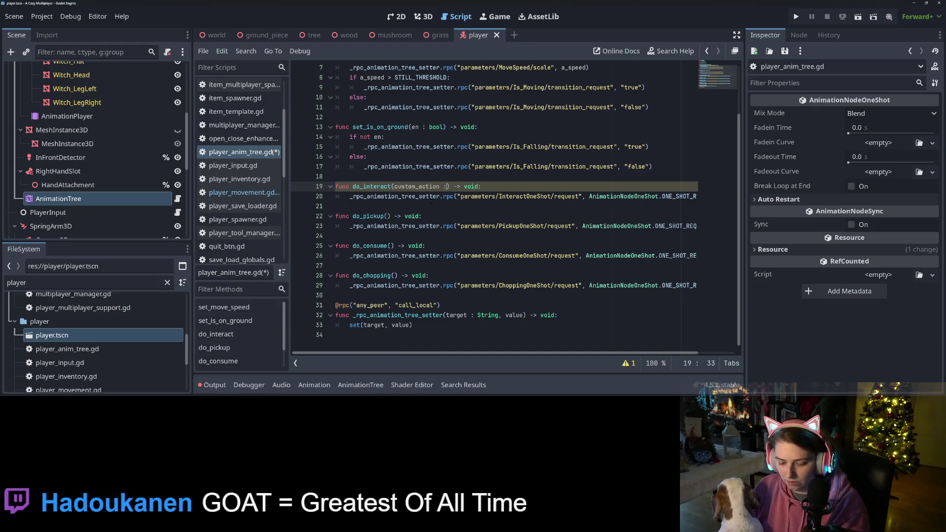
Declare do_interact's parameter as custom_action : String with default value "Interact".
type(" String")
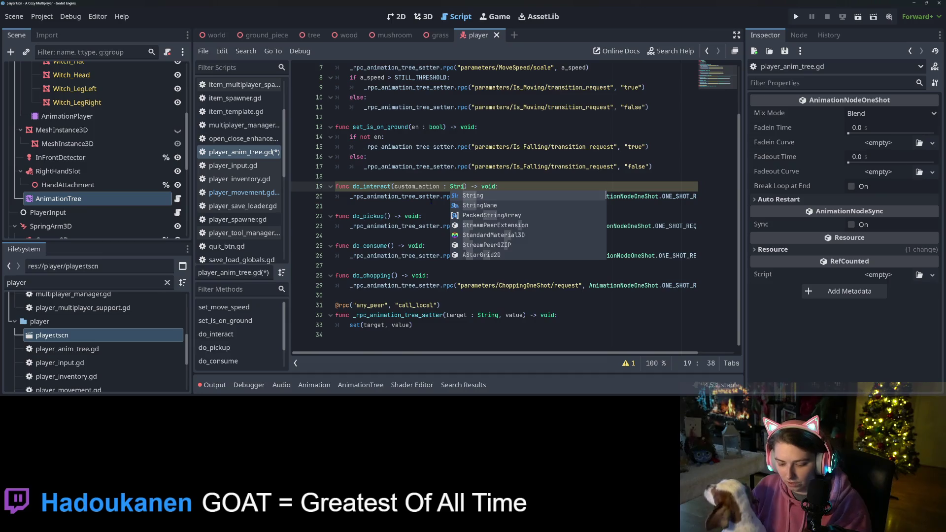
type(" =b")
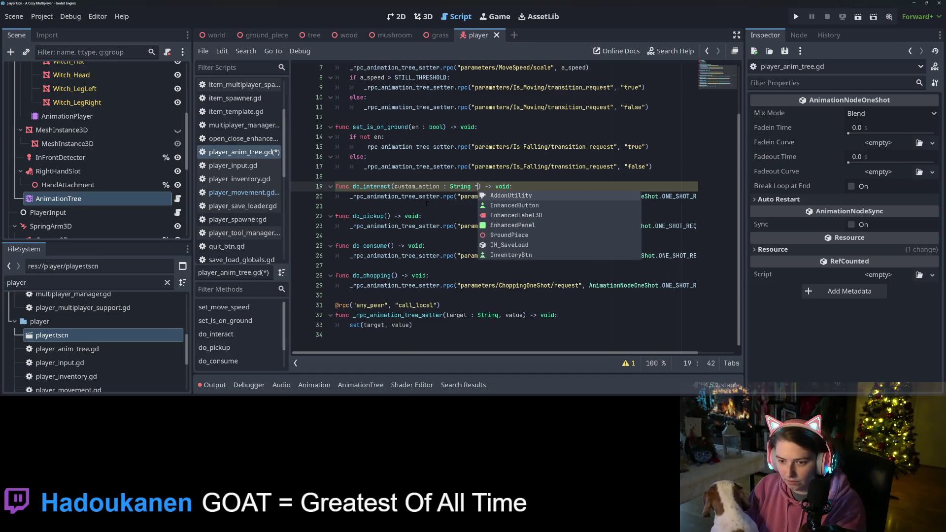
key("BackSpace")
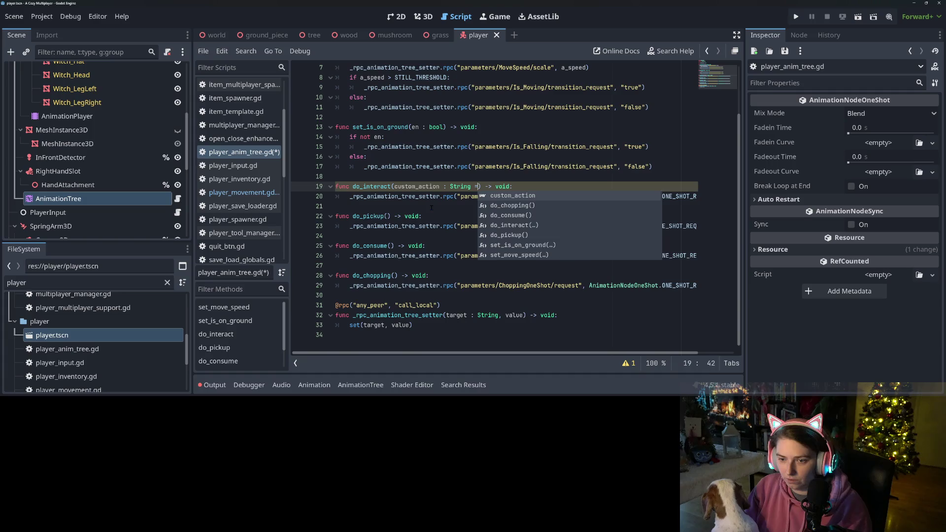
left_click(471, 196)
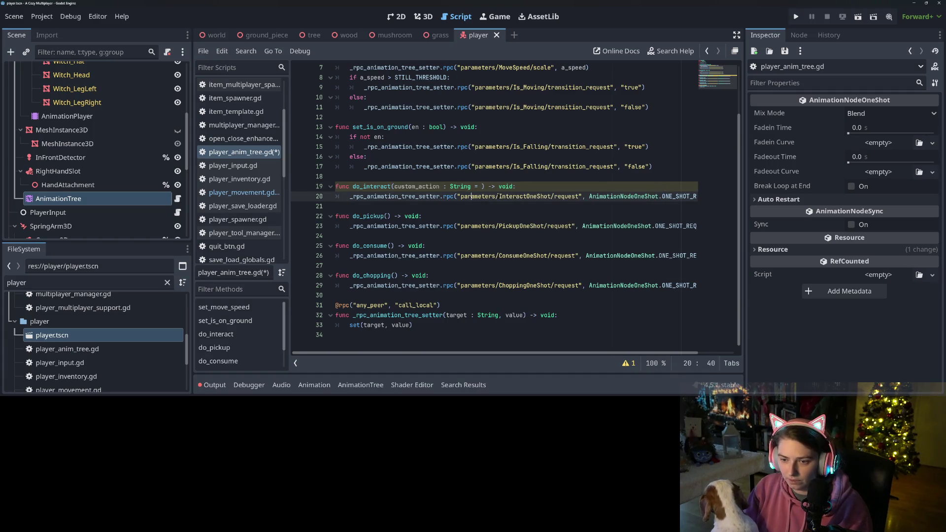
left_click_drag(525, 196, 527, 196)
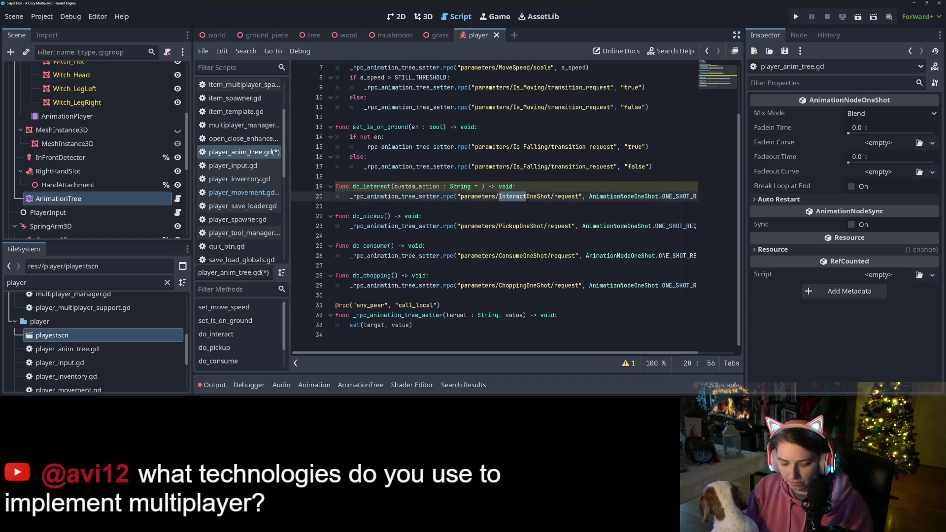
key("ctrl+c")
left_click(482, 186)
key("ctrl+v")
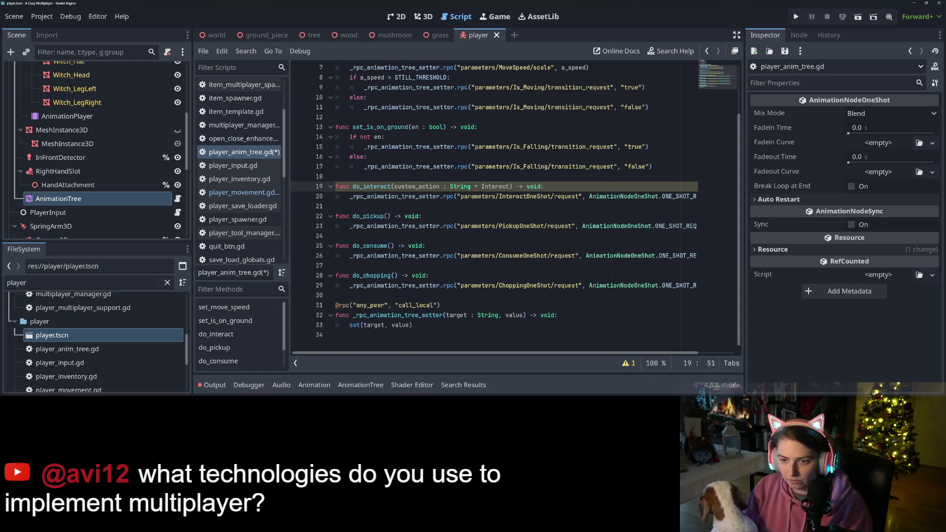
double_click(492, 186)
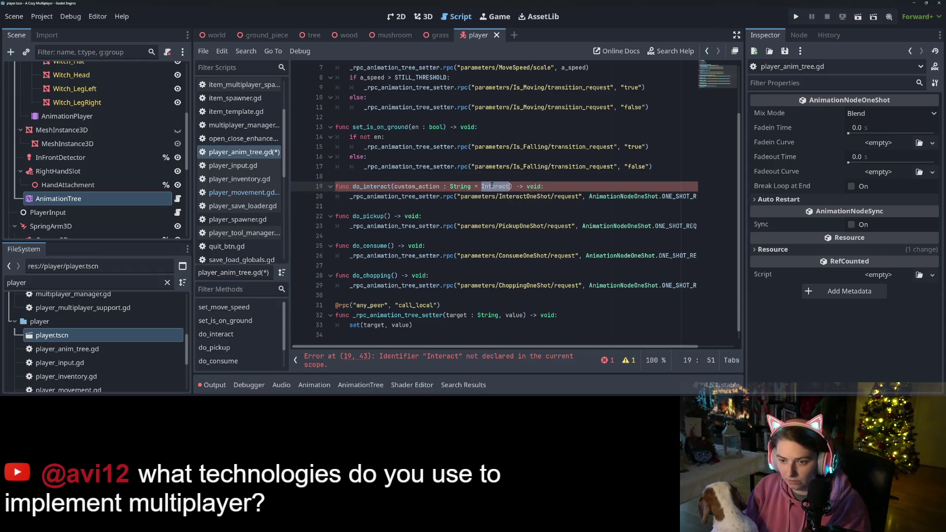
left_click(575, 187)
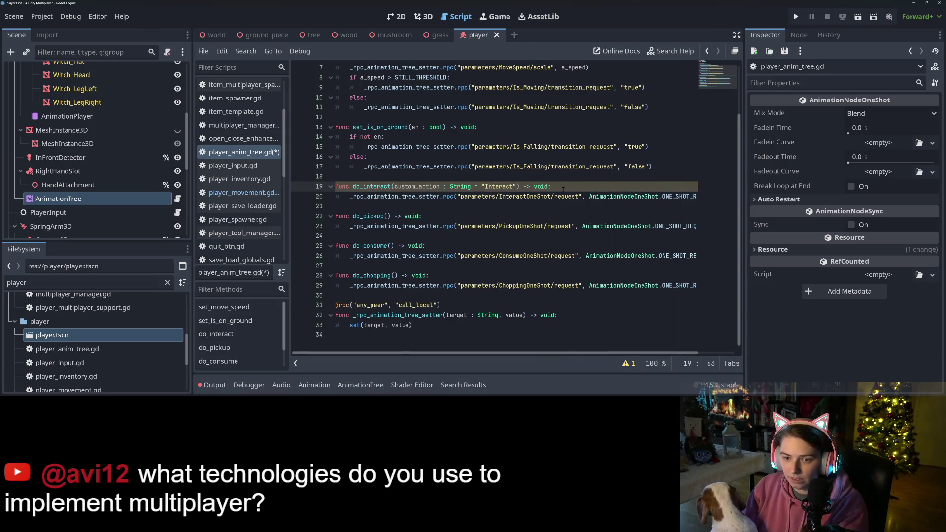
Declare a target String variable in do_interact and pass target to the rpc call instead of the literal path.
key("Return")
type("var")
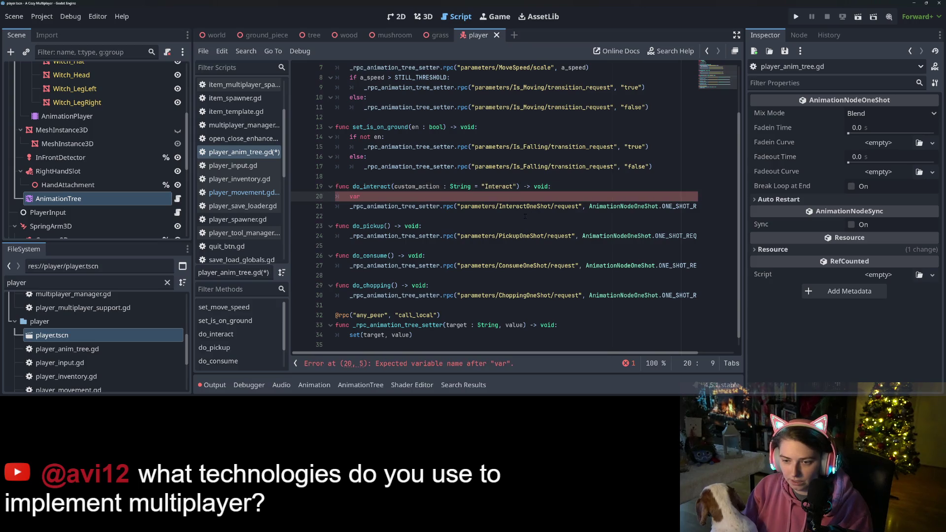
type("target:")
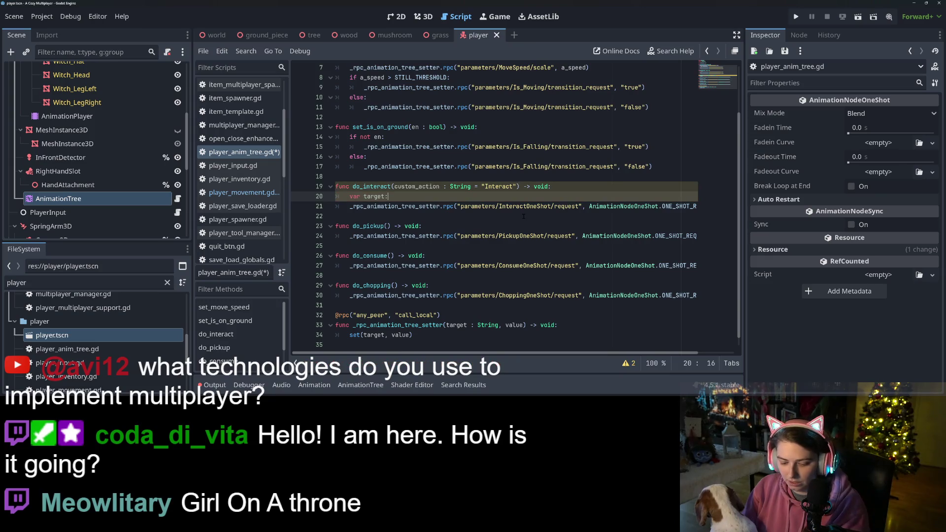
type(" Str")
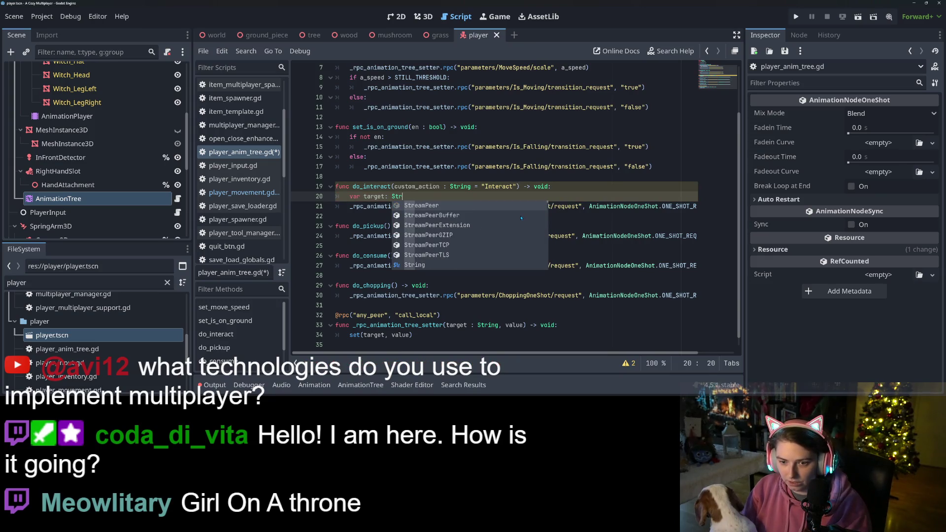
type("ing =")
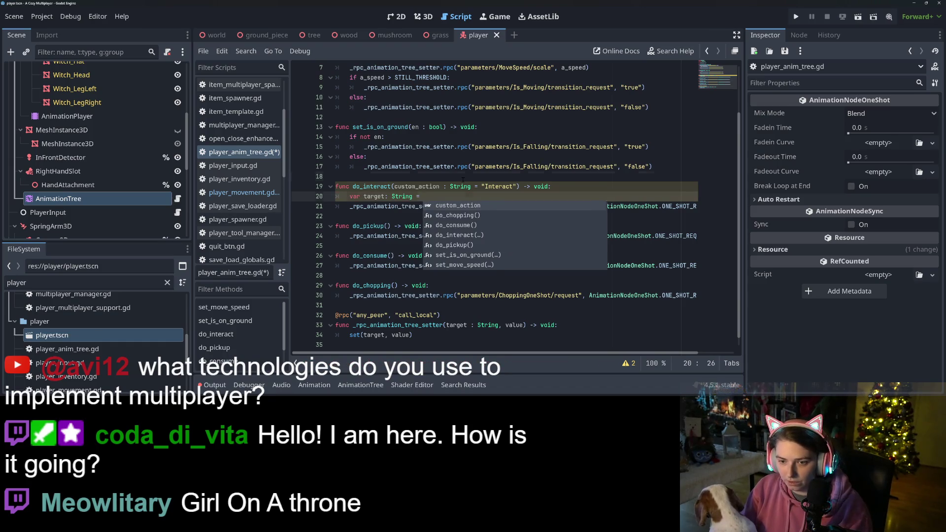
key("Escape")
left_click_drag(458, 206, 539, 207)
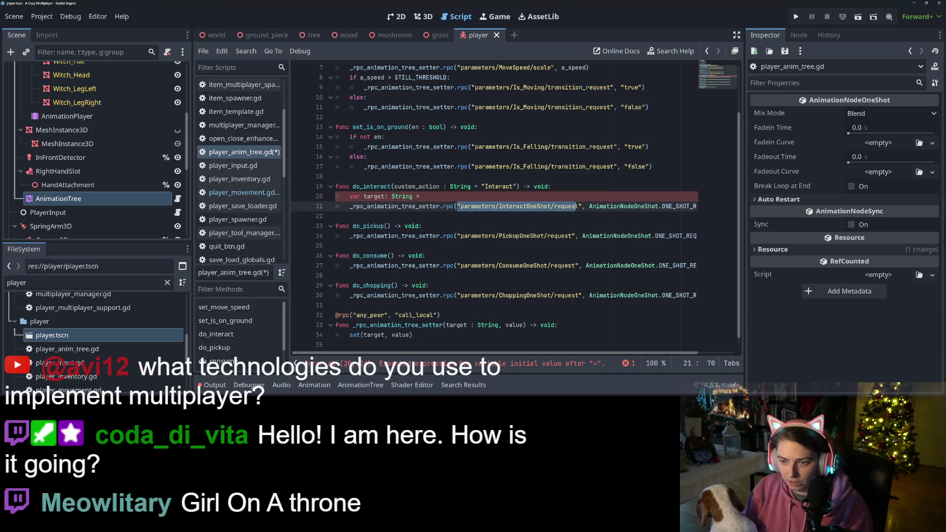
left_click(544, 196)
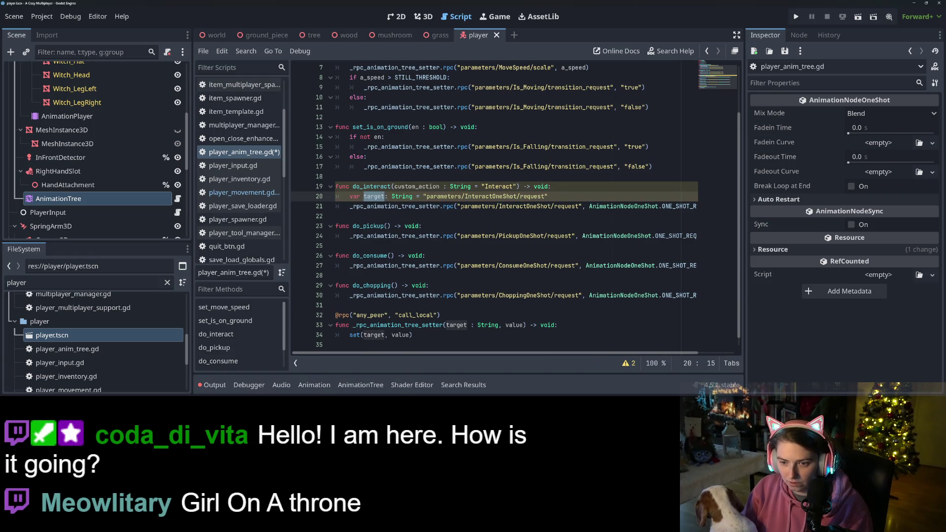
left_click(458, 206)
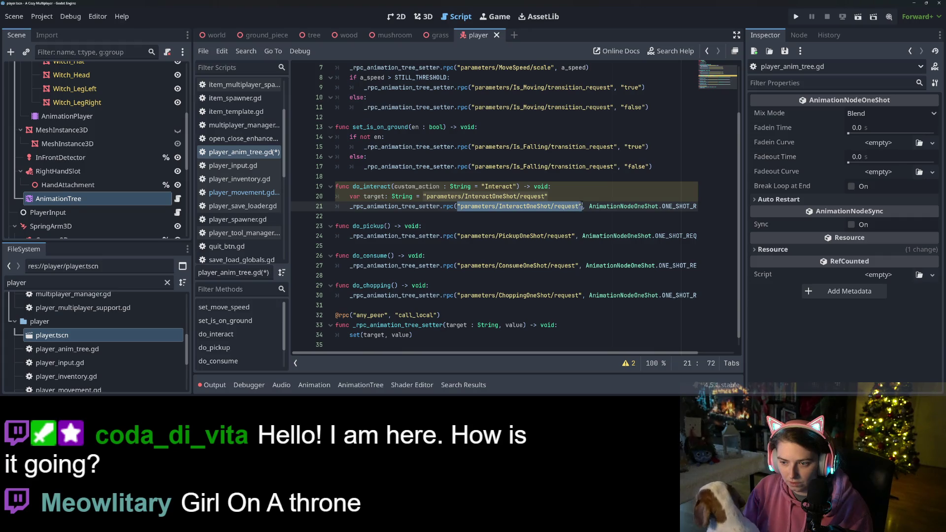
type("target")
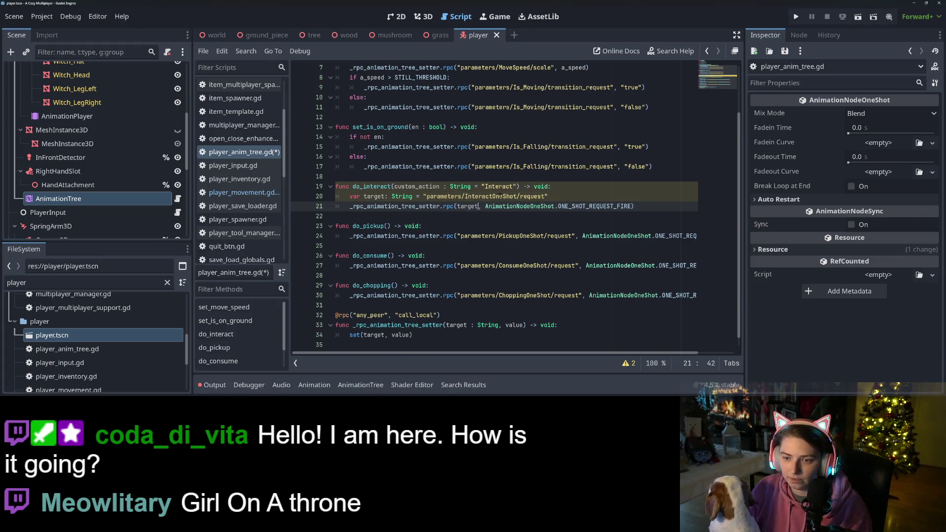
Build target as "parameters/" + custom_action + "OneShot/request" and save the script.
left_click(466, 197)
mouse_move(493, 206)
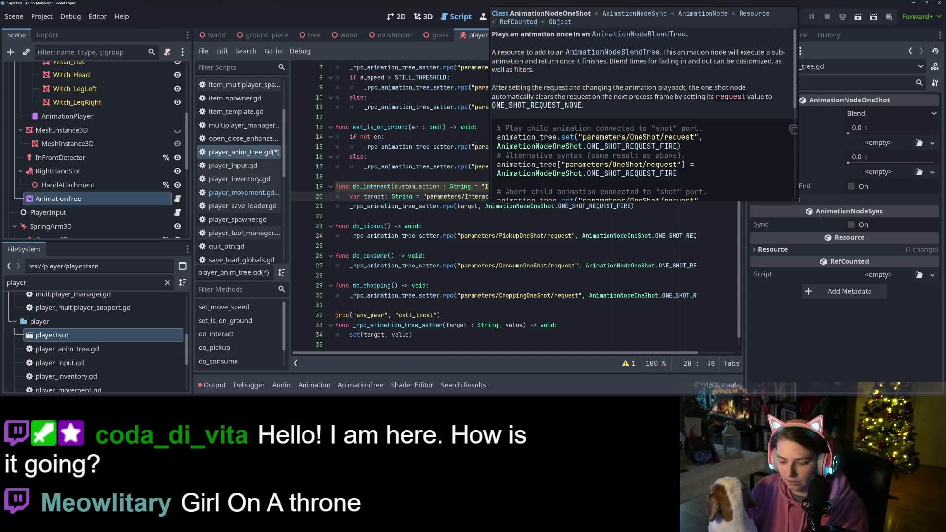
type("\"+")
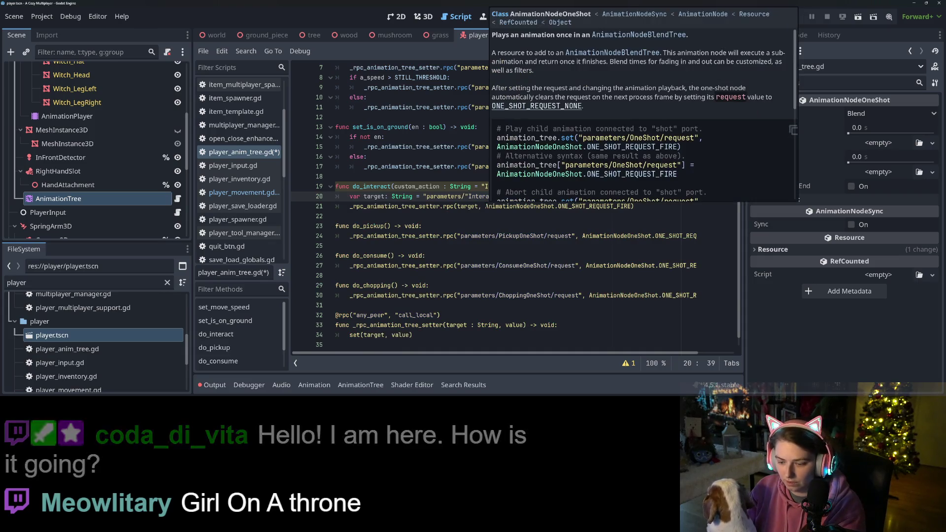
double_click(420, 188)
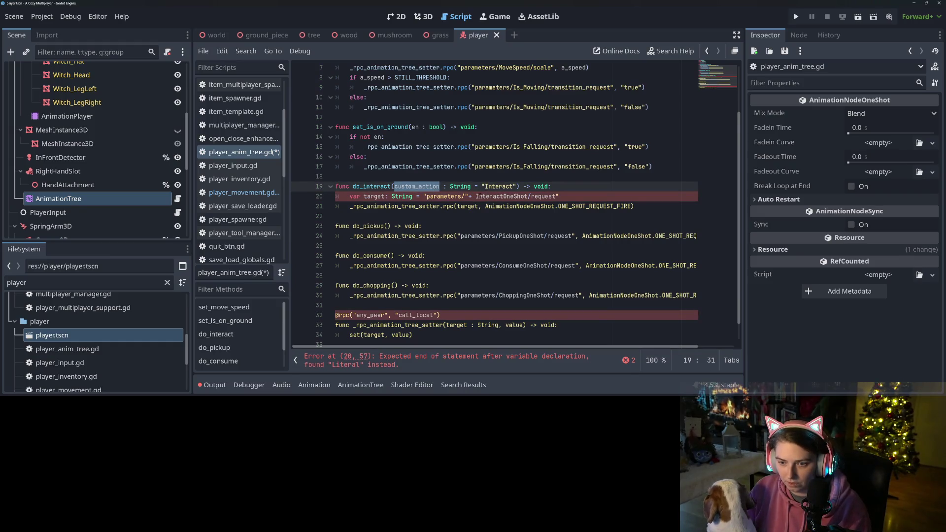
left_click(476, 197)
type("custom_action")
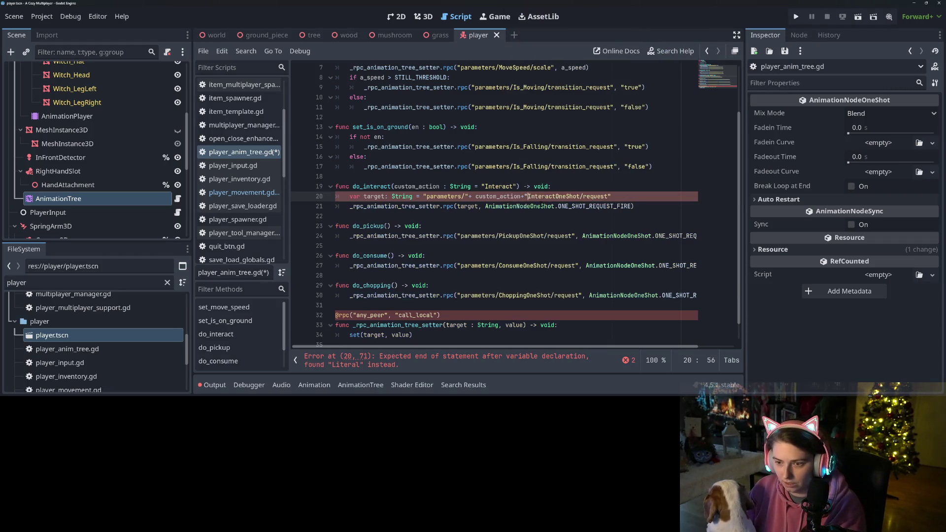
type("+\"")
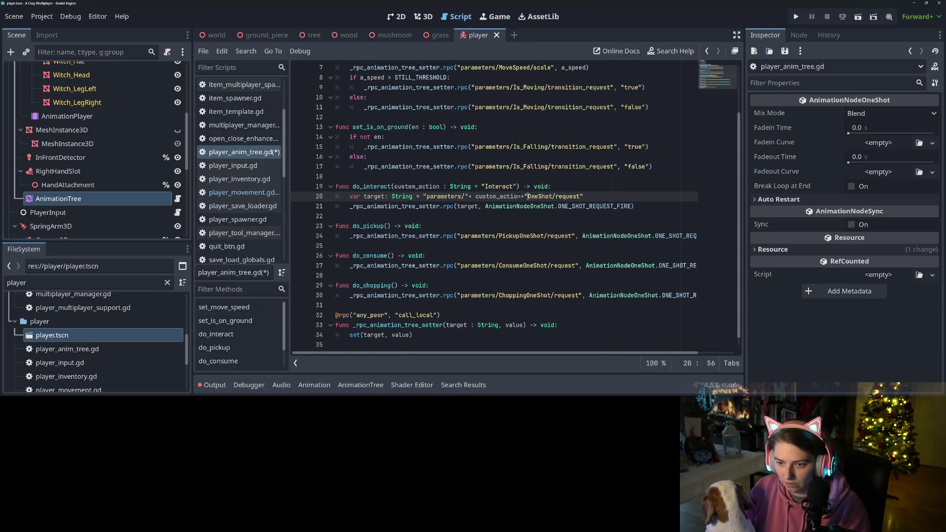
key("ctrl+s")
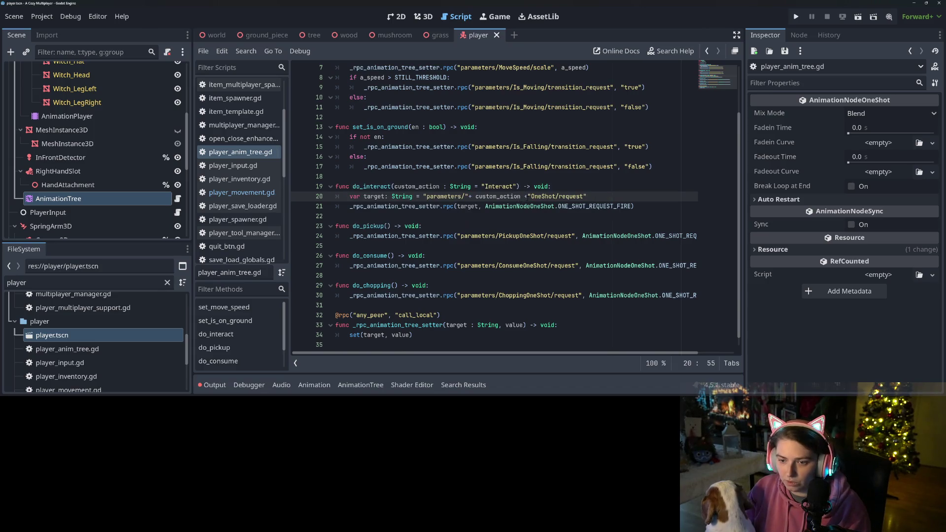
Put spaces around the + operators in the target concatenation and delete the do_chopping function.
left_click(526, 196)
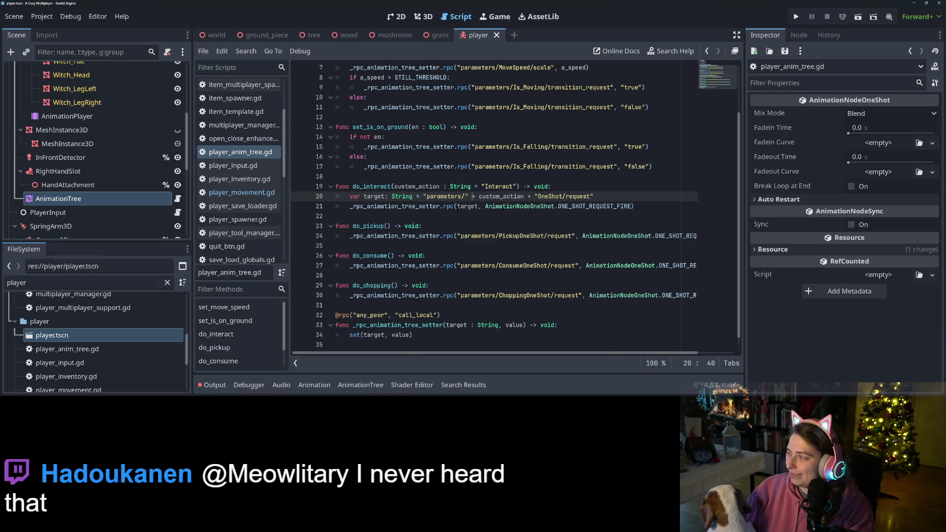
mouse_move(458, 207)
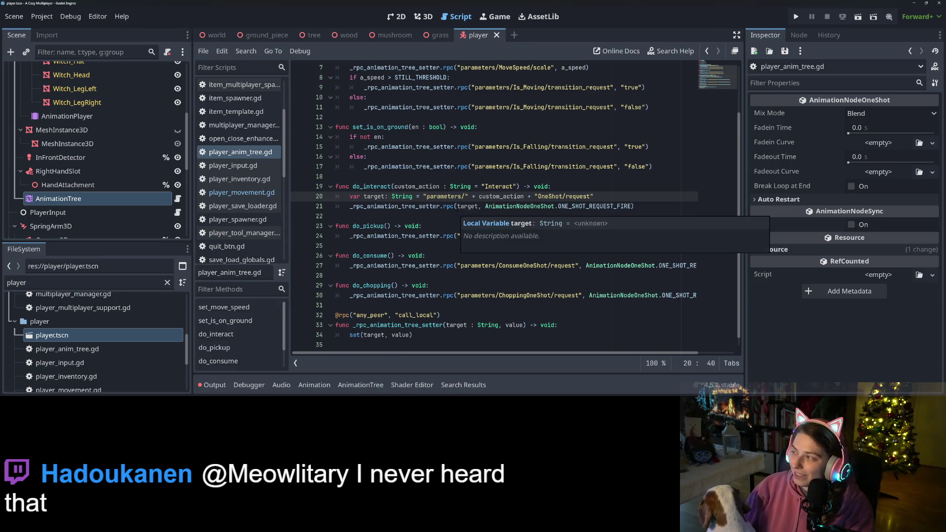
left_click(460, 186)
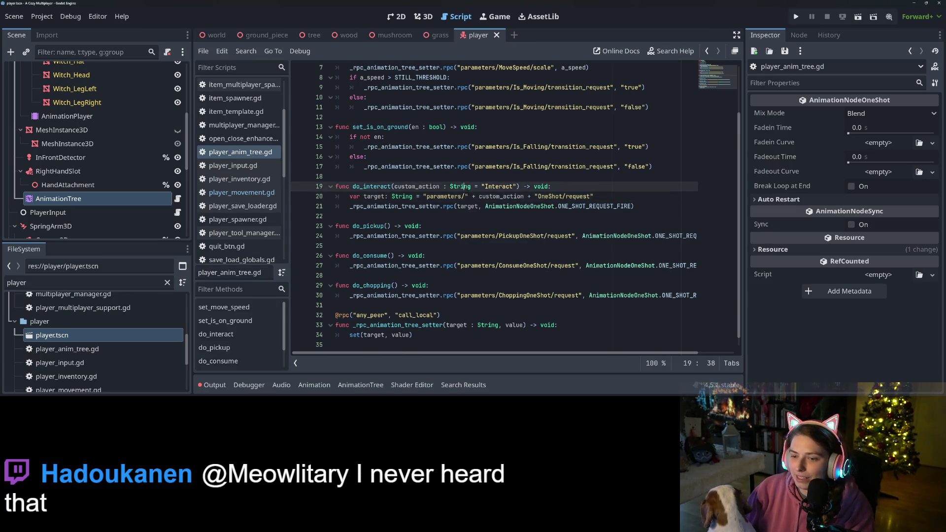
left_click(527, 196)
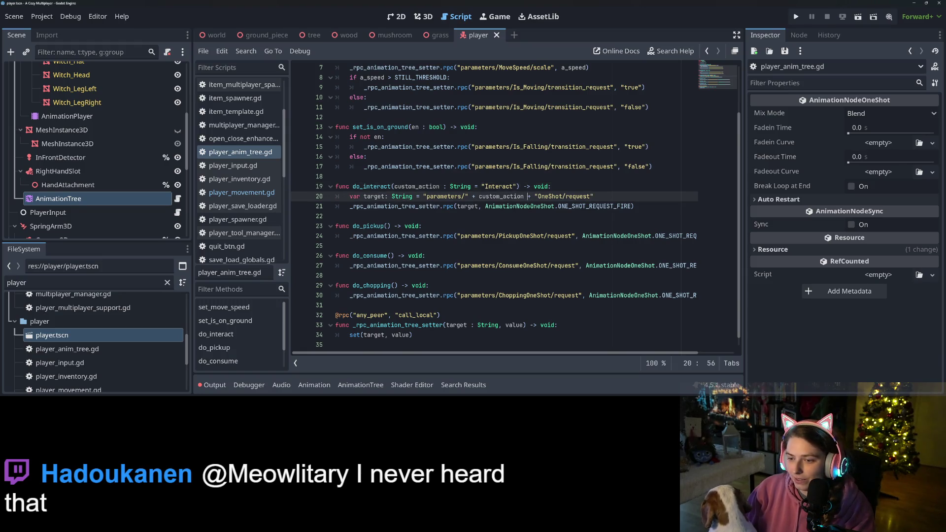
mouse_move(532, 206)
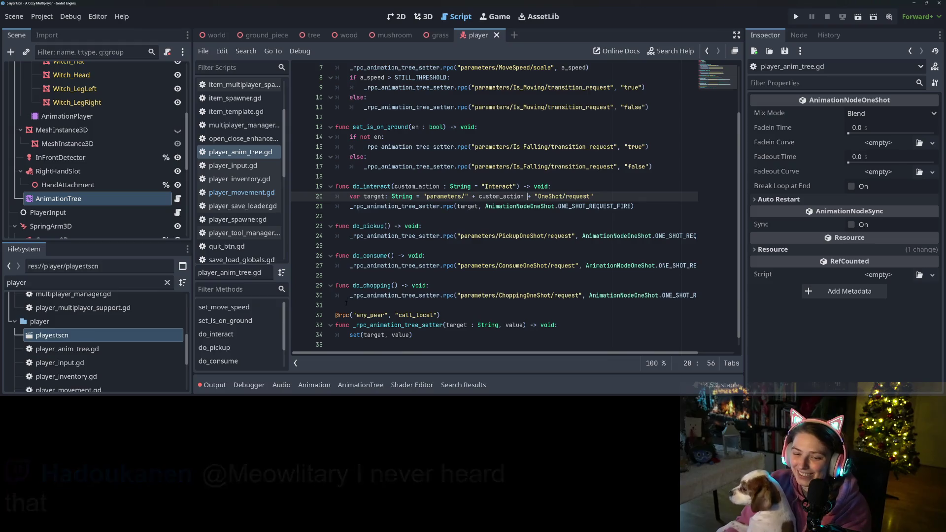
left_click_drag(346, 303, 335, 275)
key("BackSpace")
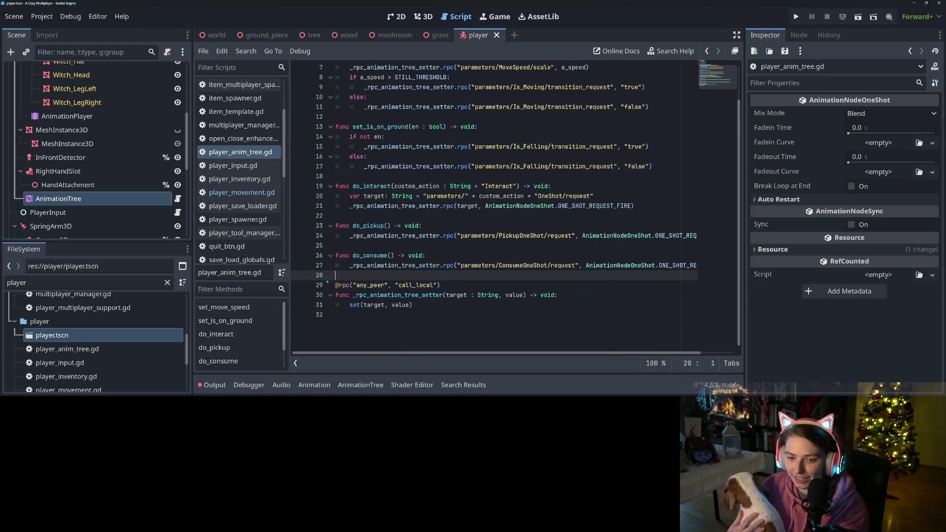
Save player_anim_tree.gd and review the do_consume OneShot request line.
key("ctrl+s")
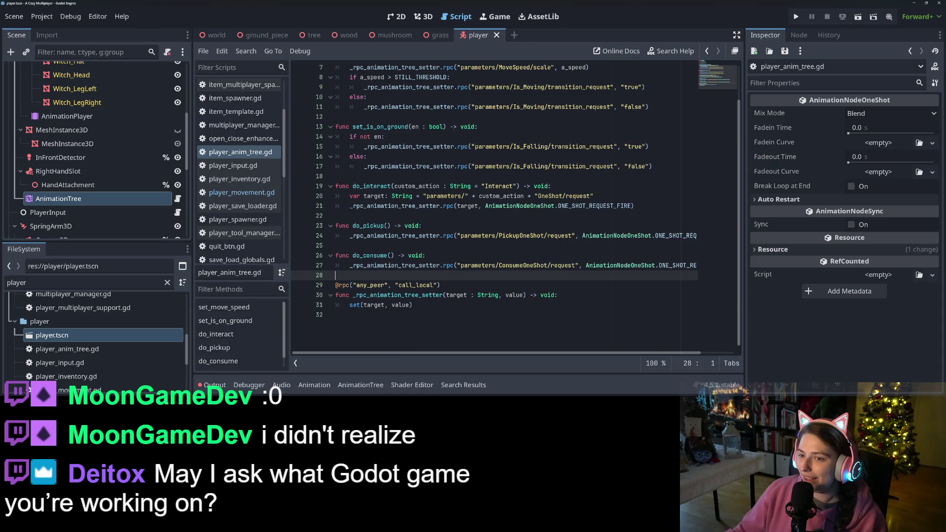
left_click(473, 256)
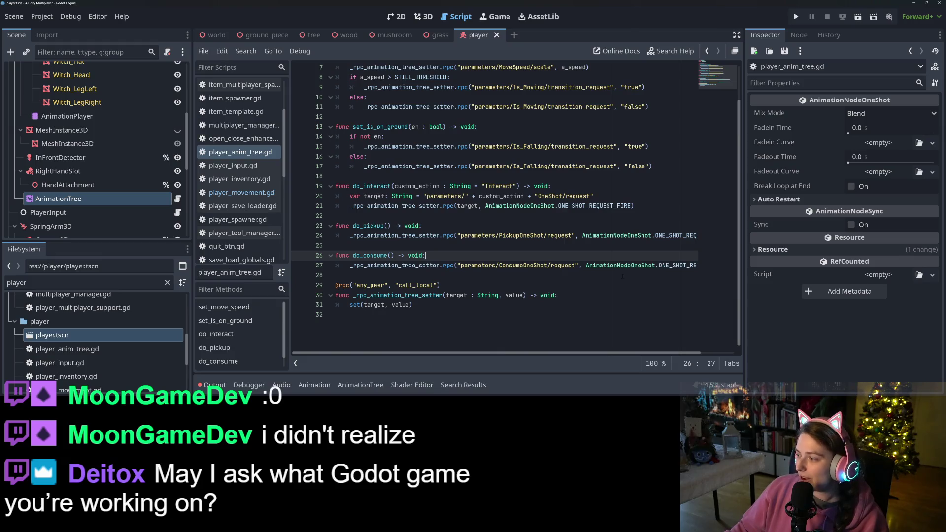
left_click(593, 266)
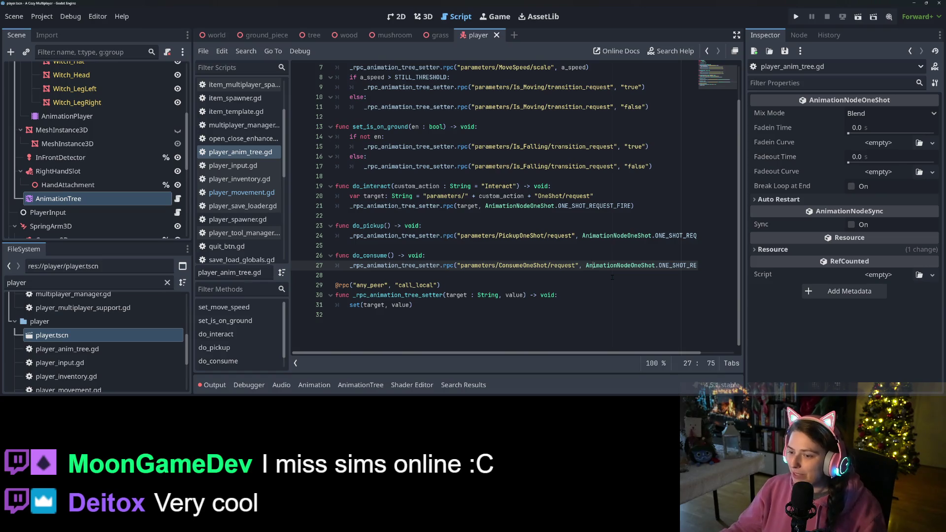
left_click(585, 267)
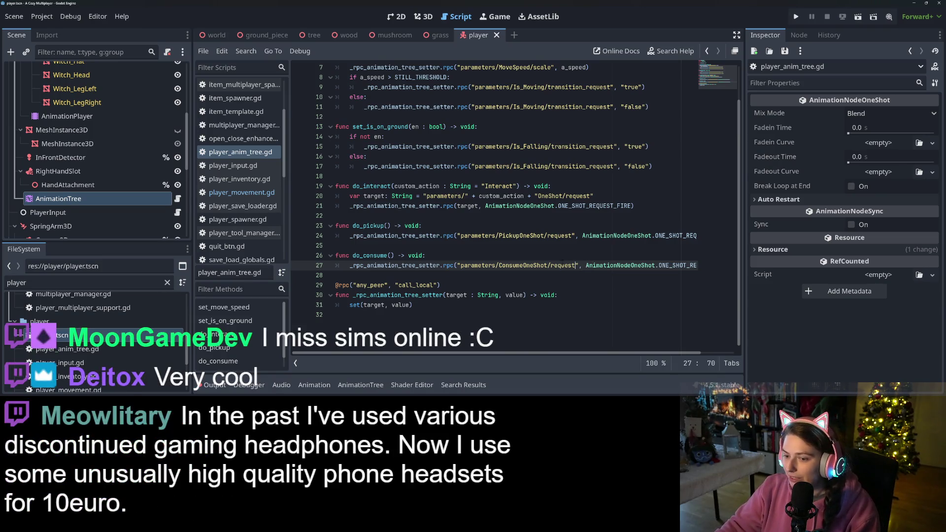
Scroll up through player_anim_tree.gd from the pickup request line.
left_click(483, 236)
scroll(473, 226, "up", 2)
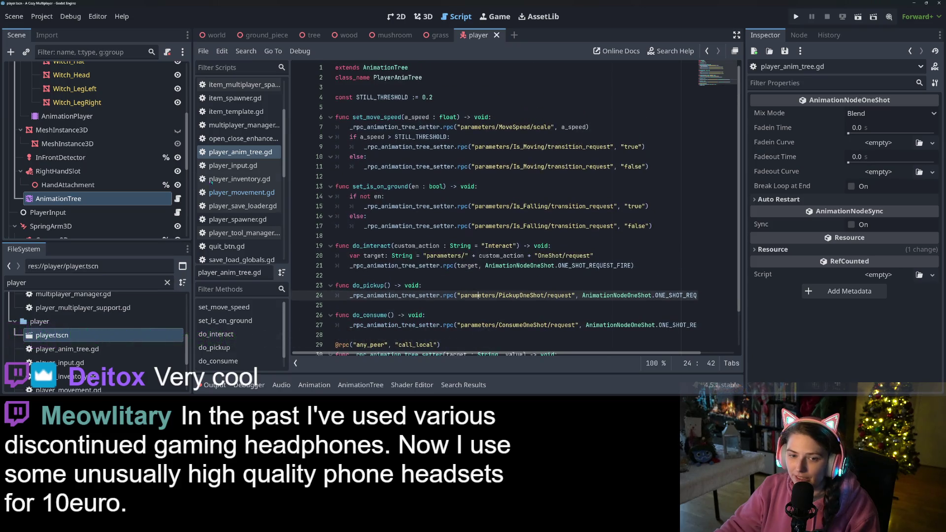
scroll(222, 197, "up", 3)
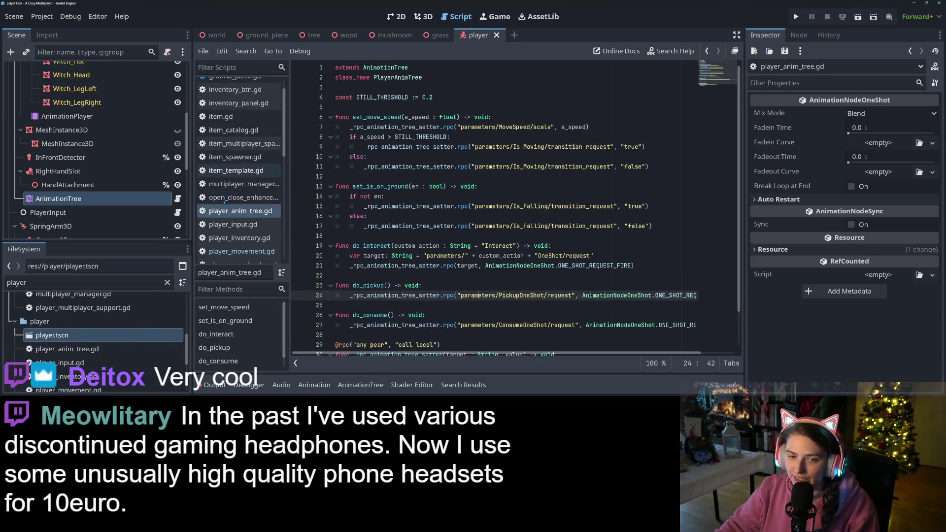
scroll(226, 197, "up", 2)
Inspect item.gd's placeable and inventory_icon variables, then switch to item_catalog.gd.
left_click(247, 139)
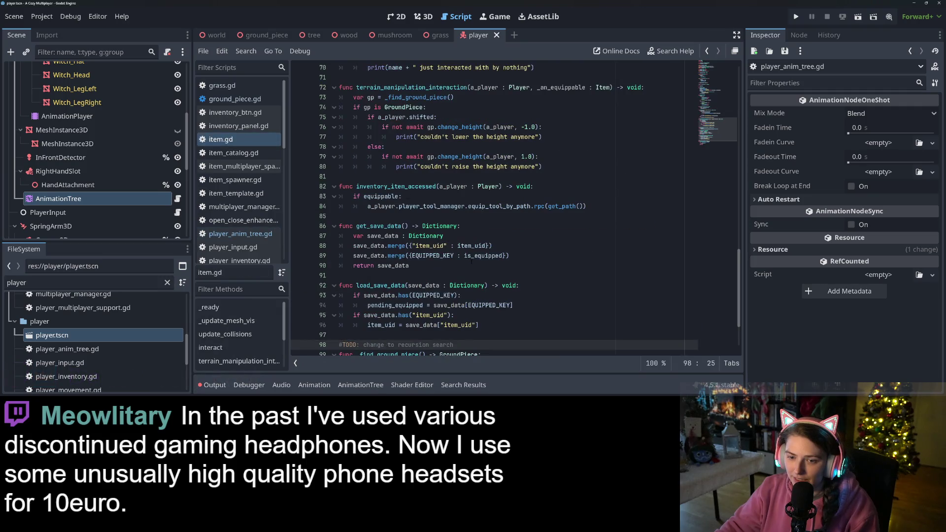
scroll(472, 262, "up", 20)
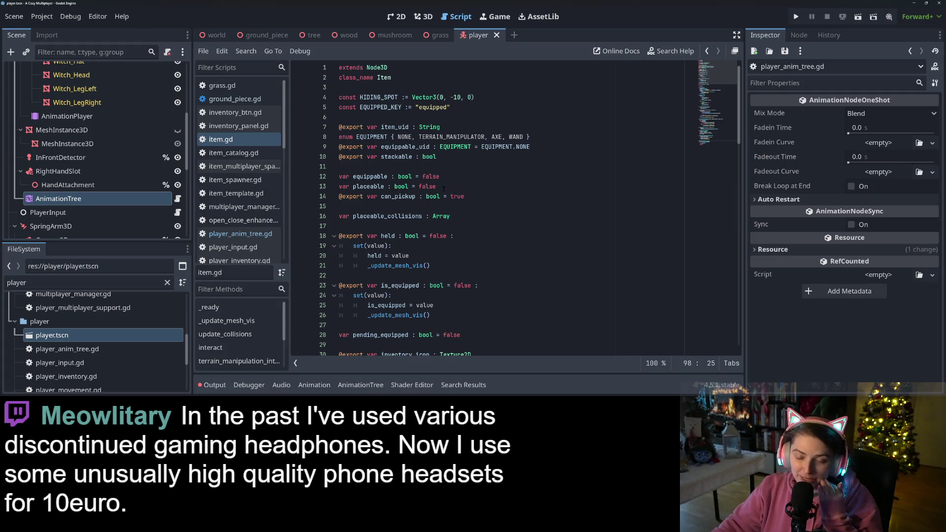
scroll(448, 228, "down", 2)
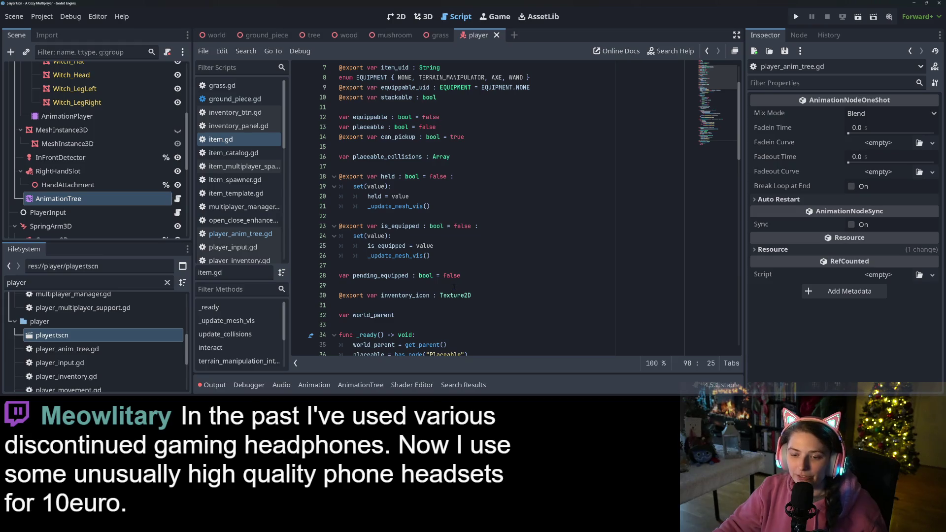
scroll(454, 286, "down", 2)
left_click(508, 237)
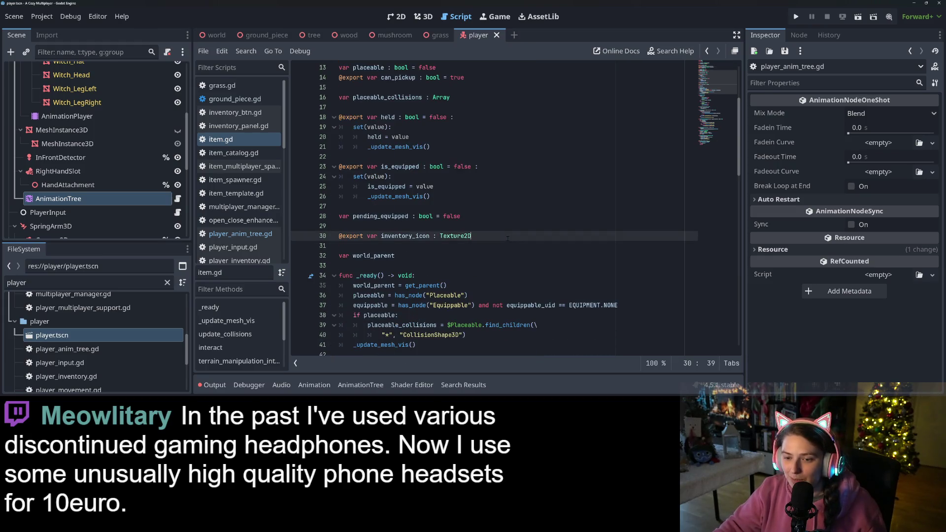
scroll(428, 250, "up", 3)
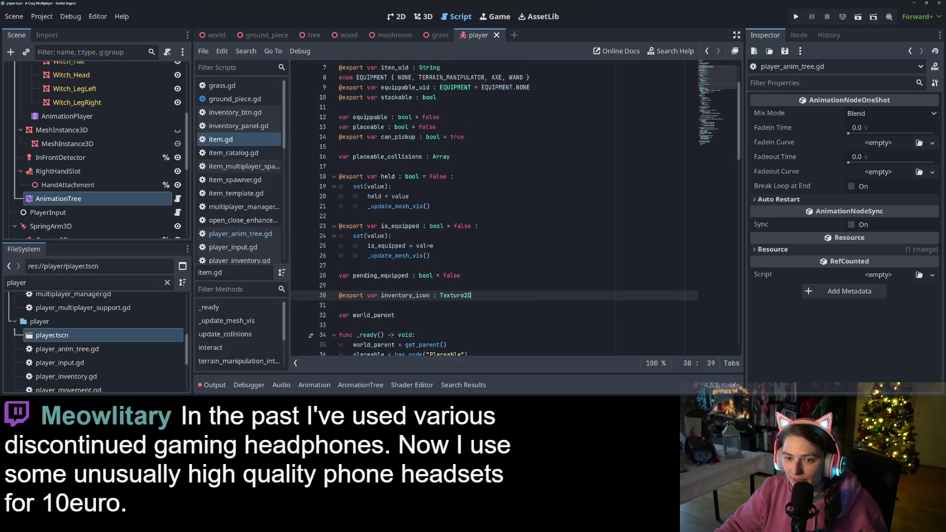
left_click(412, 157)
scroll(460, 186, "down", 2)
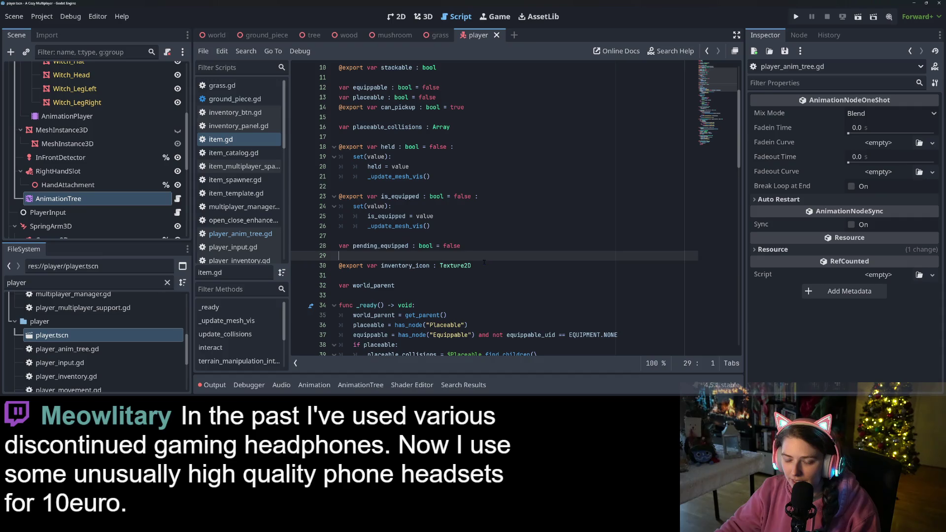
double_click(405, 266)
left_click(502, 274)
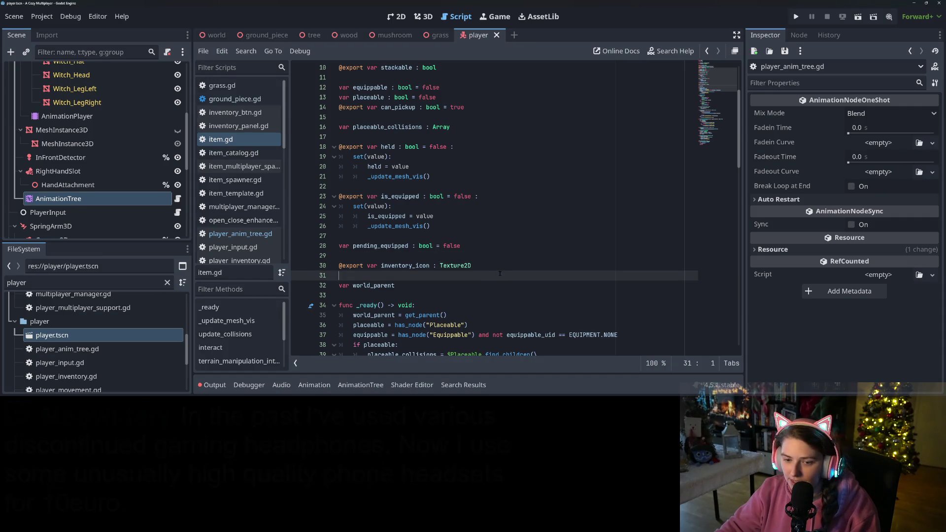
scroll(499, 271, "up", 3)
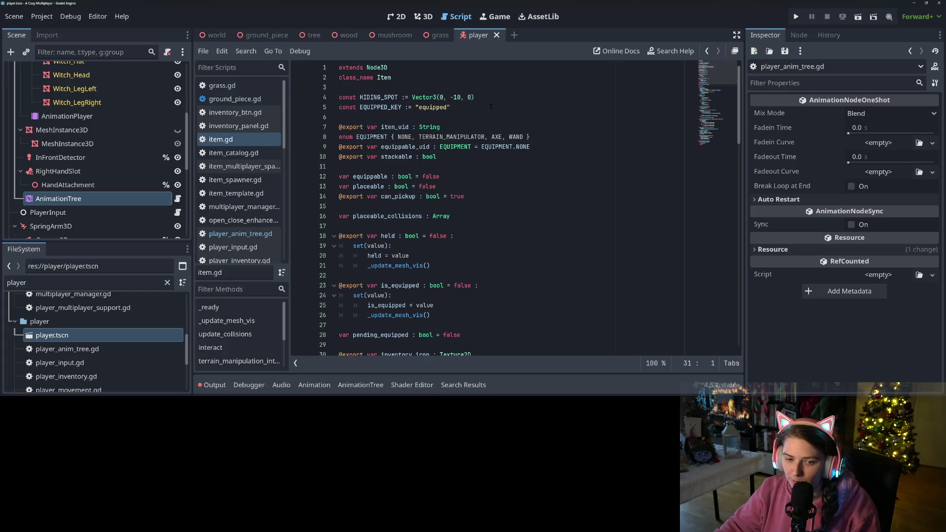
left_click(246, 153)
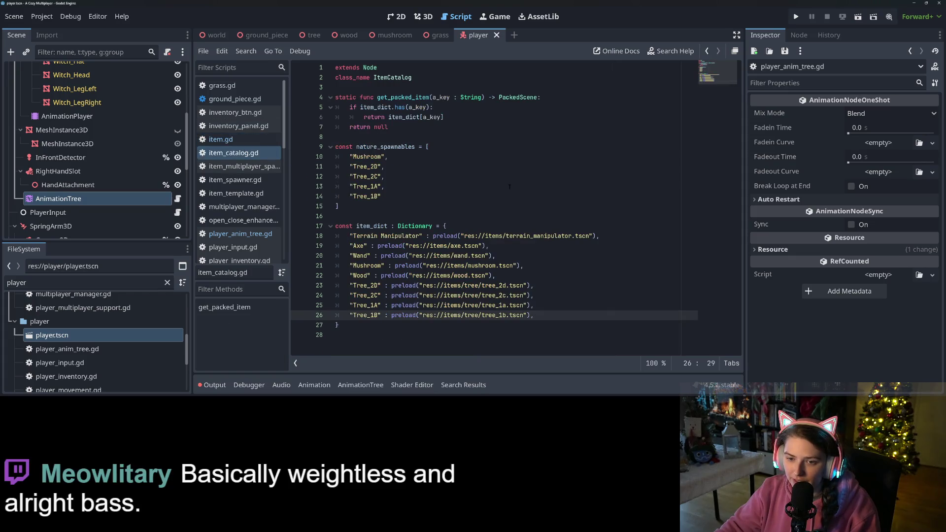
Add const tool_custom_action : Dictionary[String, String] = {} below get_packed_item.
left_click(494, 218)
key("Up")
key("Up")
key("Up")
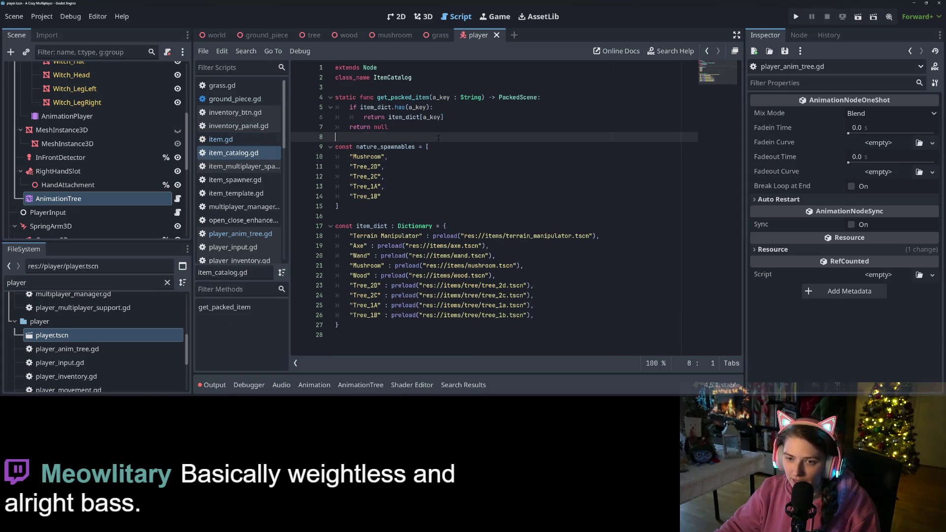
key("Return")
key("Return")
key("Up")
type("con")
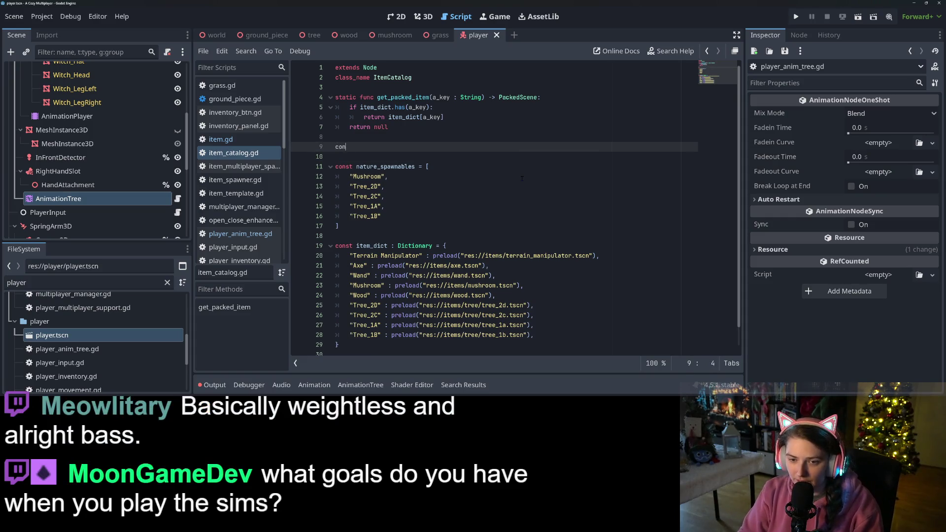
type("st tool")
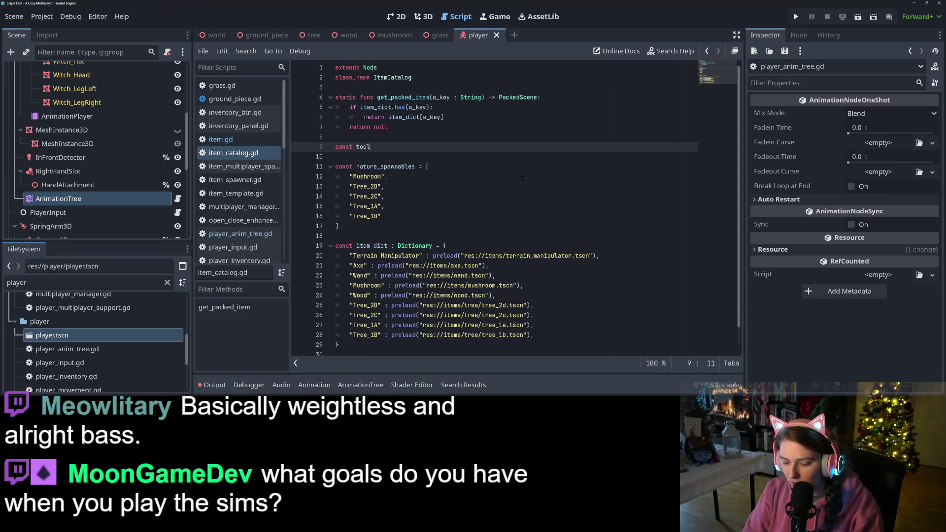
type("l_custome")
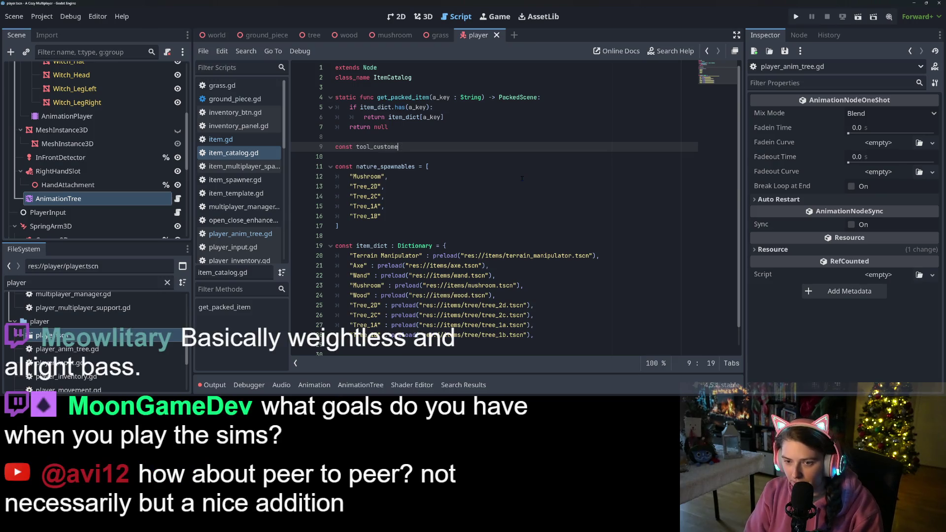
type("raction_")
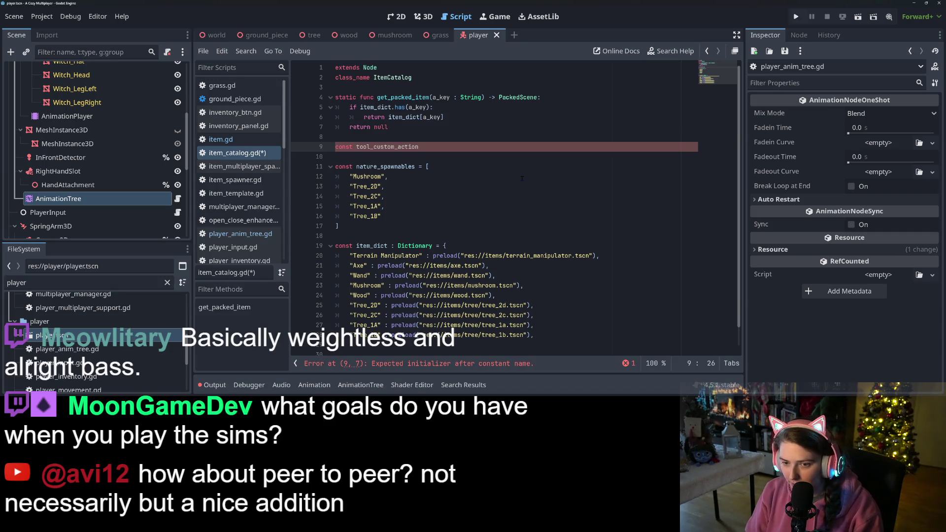
type("Dictionary[S")
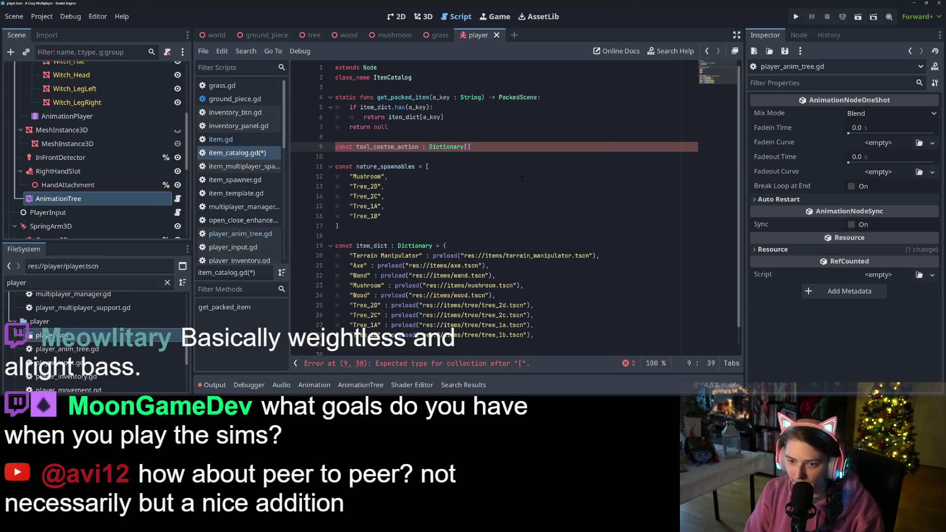
type("tring, ")
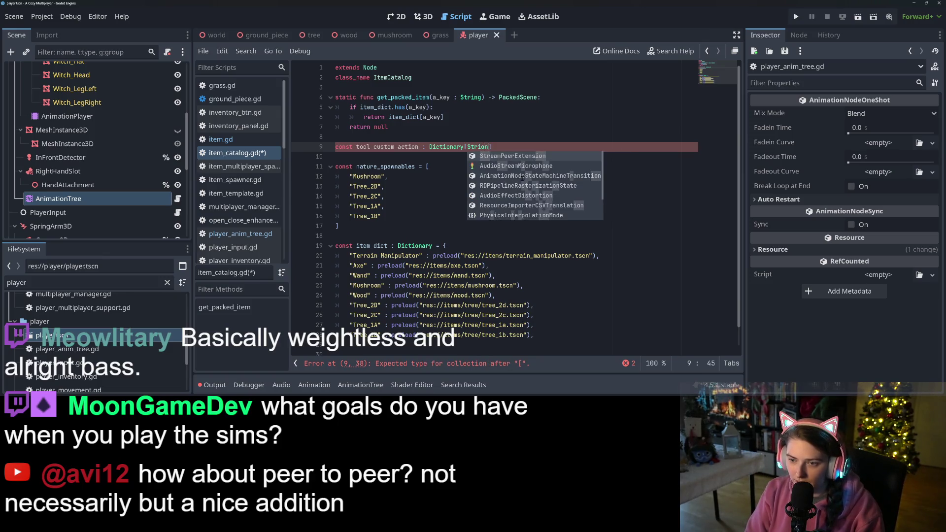
type("String")
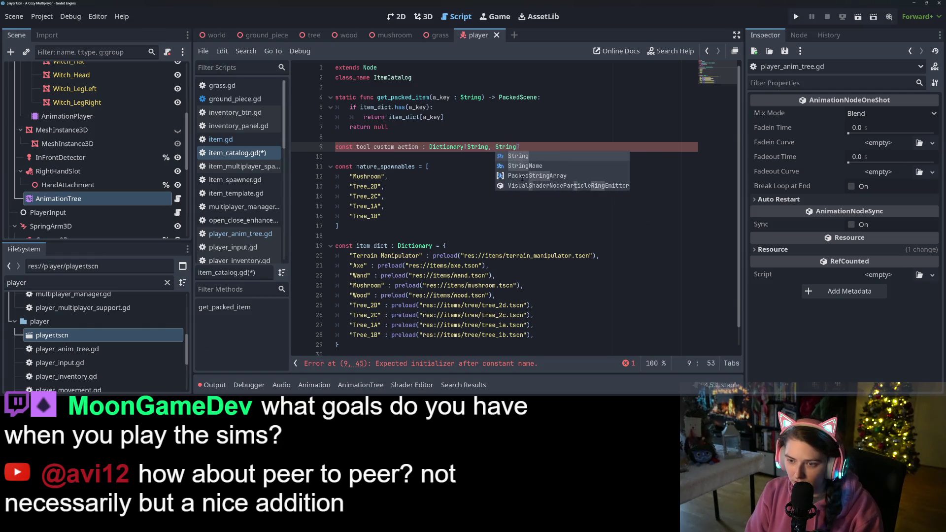
left_click(525, 146)
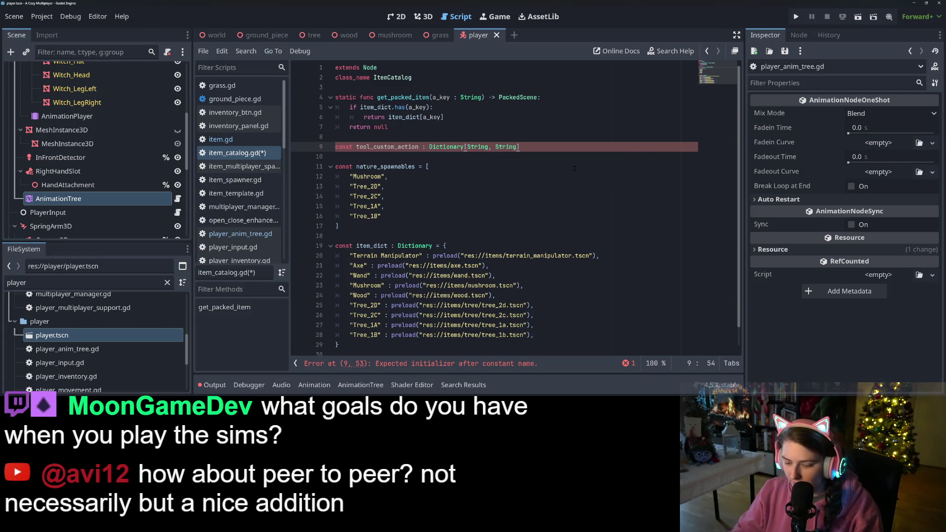
type(" =")
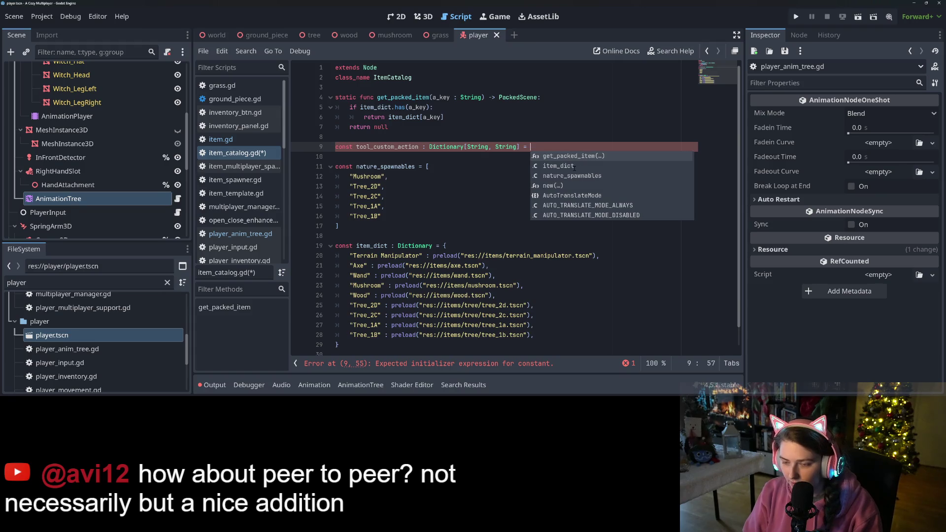
type(" {")
key("Return")
Type the nature_spawnables variable as Array[String].
left_click(423, 181)
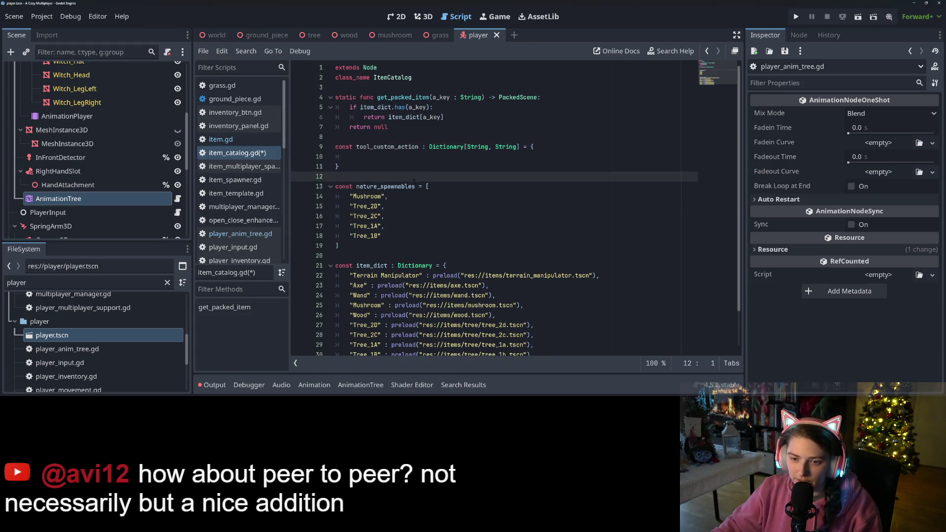
left_click(415, 186)
type(": At ")
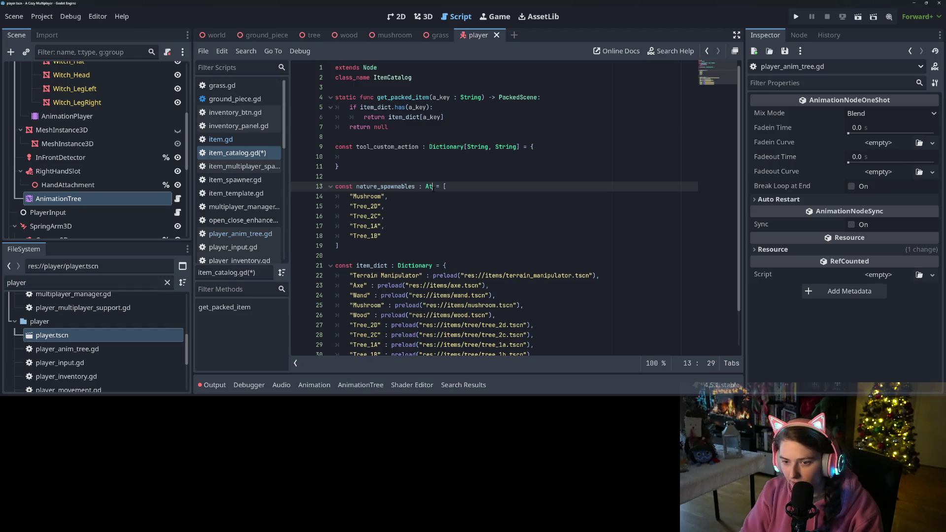
type("ray[")
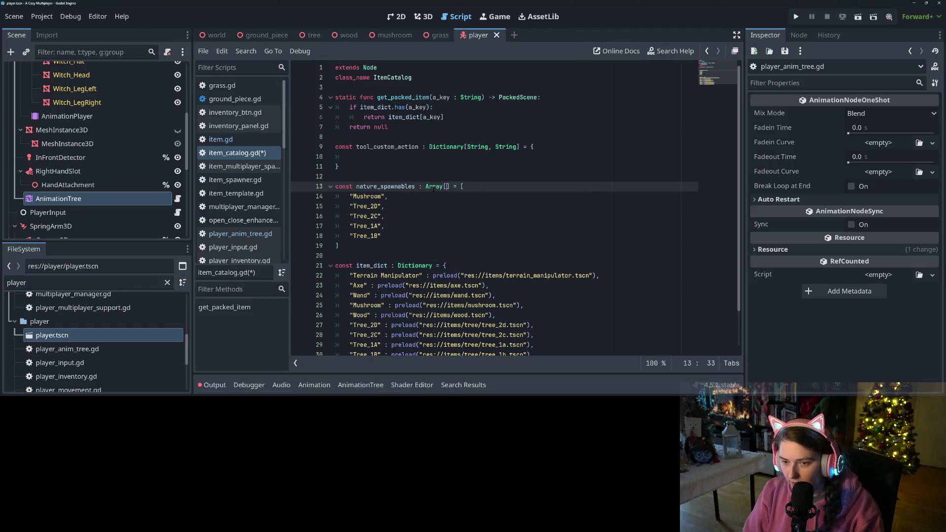
type("ng")
Fill tool_custom_action with the entry "Axe" : "Chopping" and save item_catalog.gd.
left_click(388, 146)
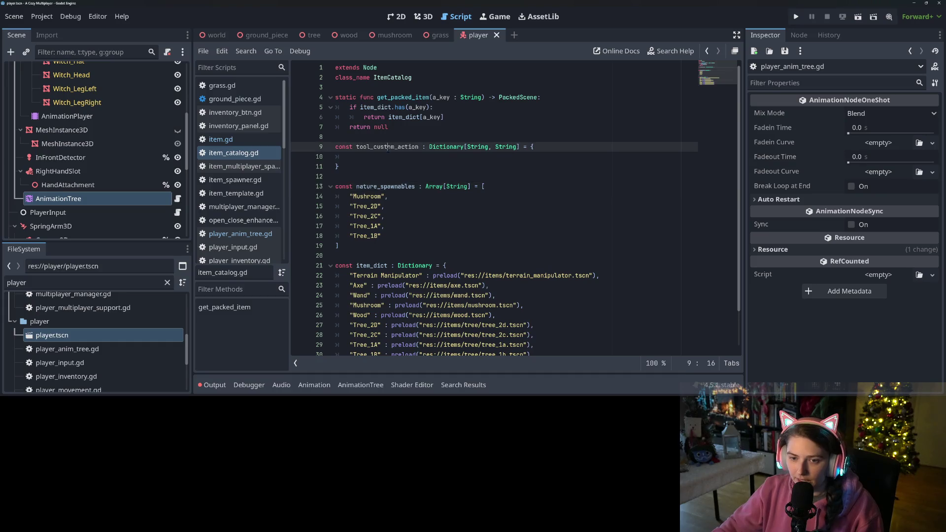
key("shift+Down")
left_click(414, 157)
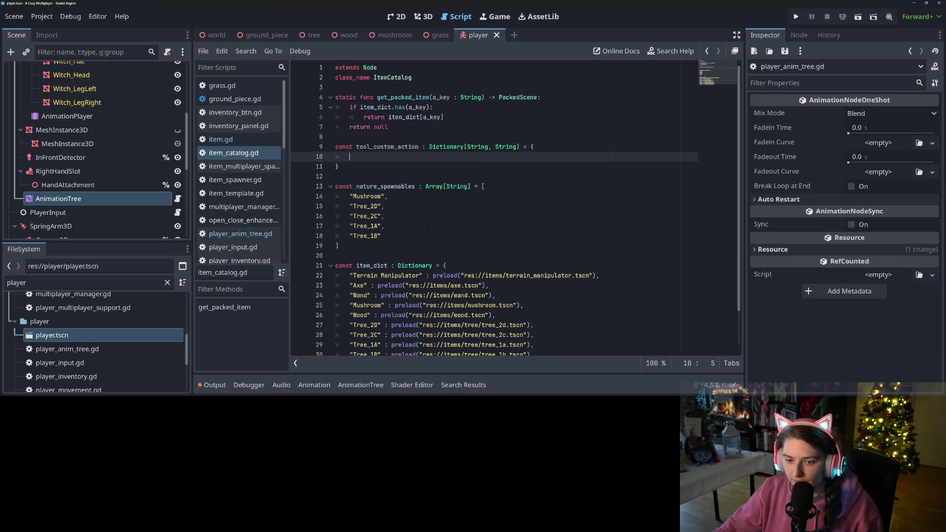
scroll(414, 157, "down", 1)
left_click_drag(349, 236, 368, 246)
left_click(364, 246)
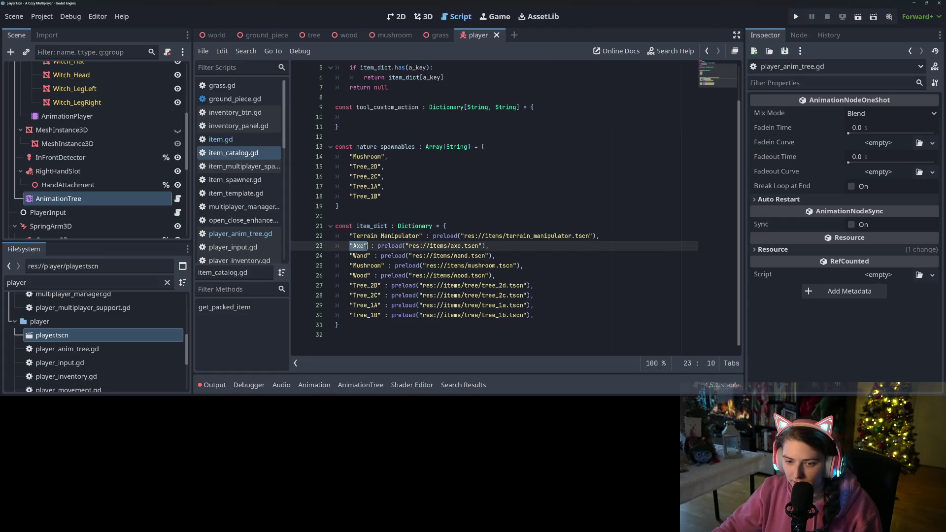
left_click(386, 118)
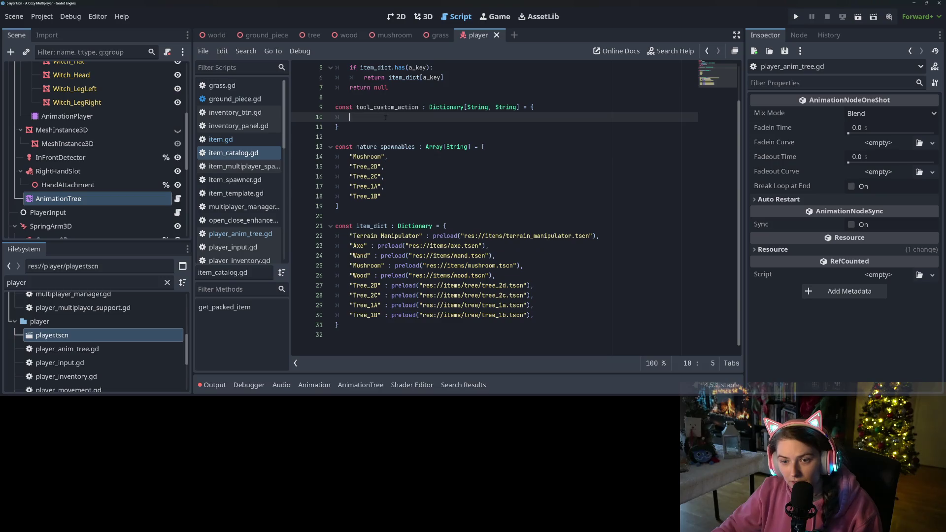
type("\"Axe\" : \"Chopping")
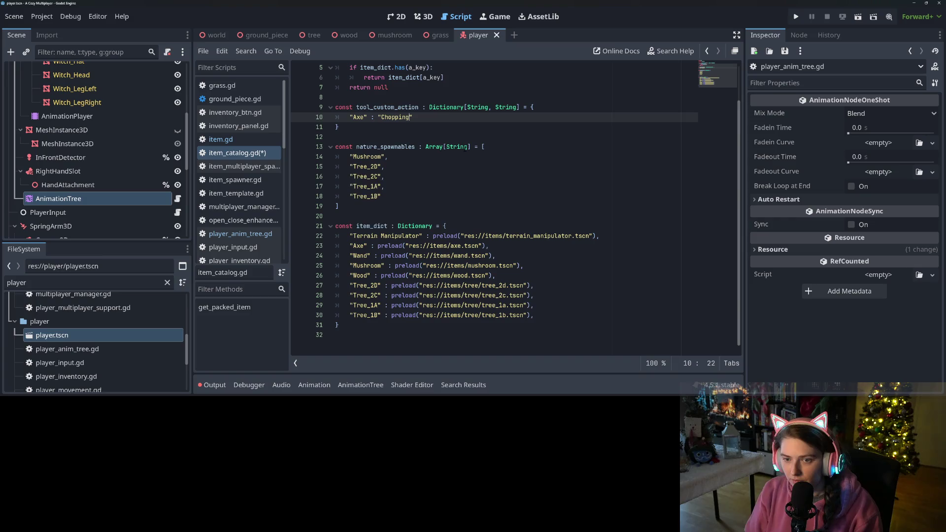
key("ctrl+s")
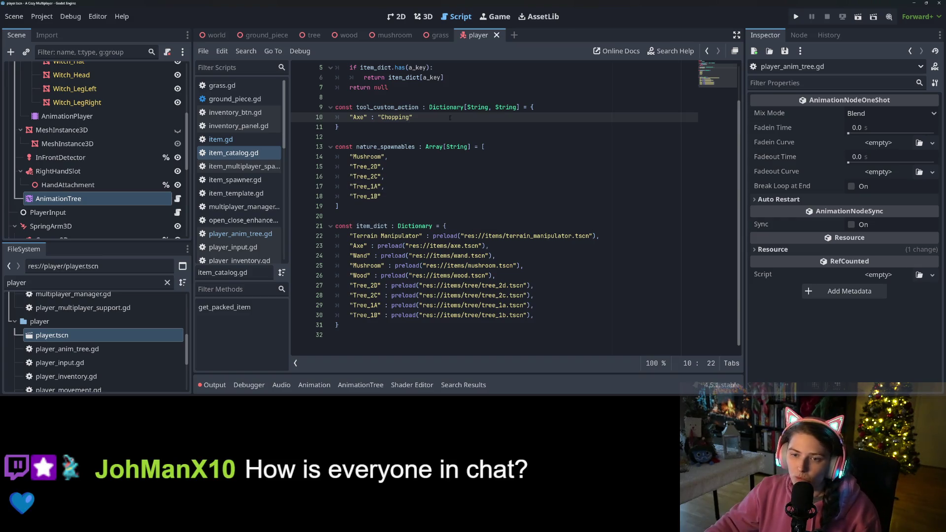
double_click(397, 107)
scroll(397, 148, "up", 2)
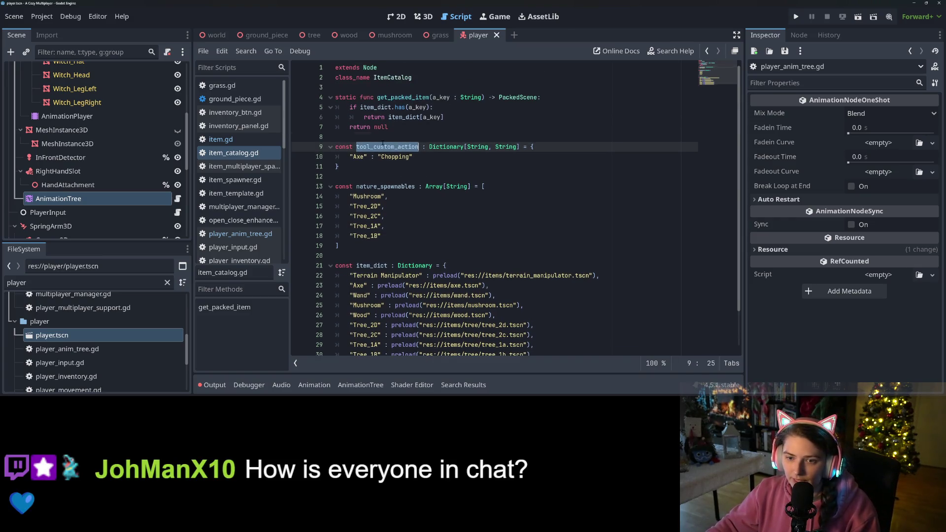
Duplicate the get_packed_item function and rename the copy get_custom_action.
left_click(390, 140)
left_click_drag(400, 129, 316, 97)
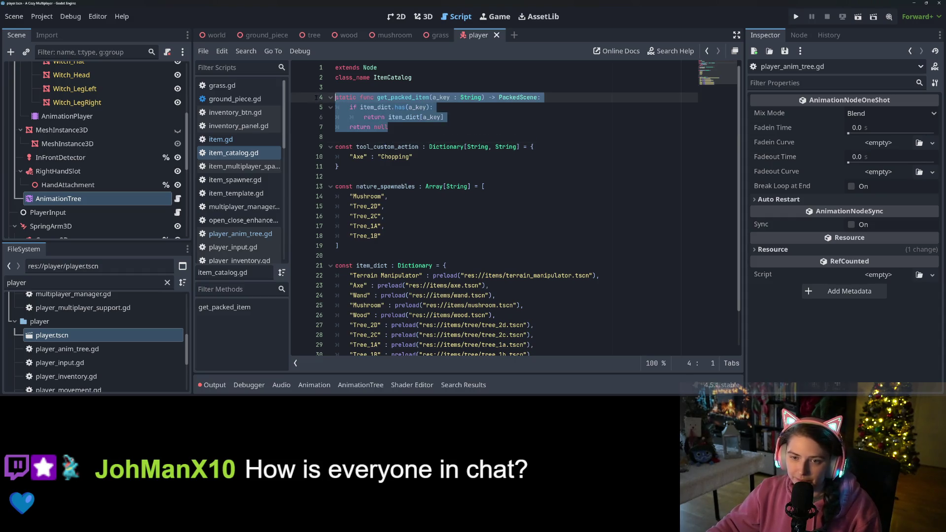
key("ctrl+c")
left_click(360, 138)
key("Return")
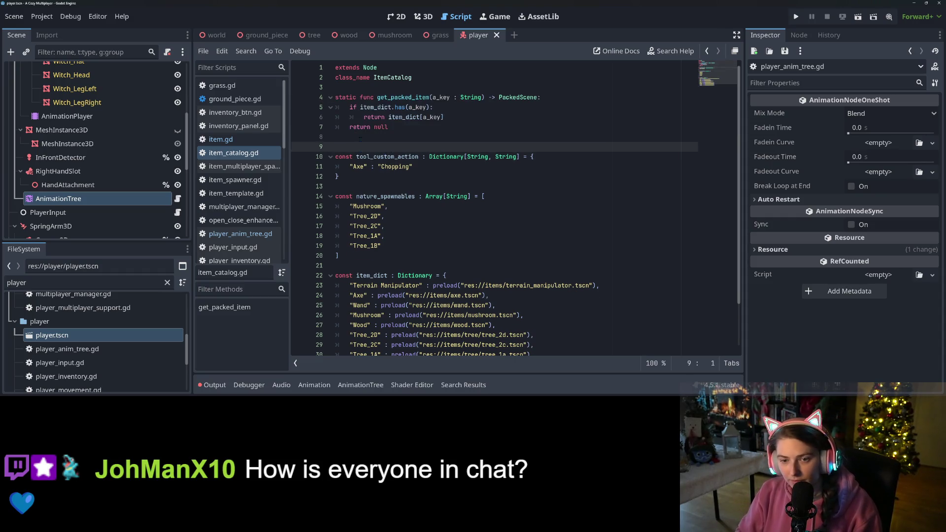
key("ctrl+v")
left_click_drag(391, 147, 419, 147)
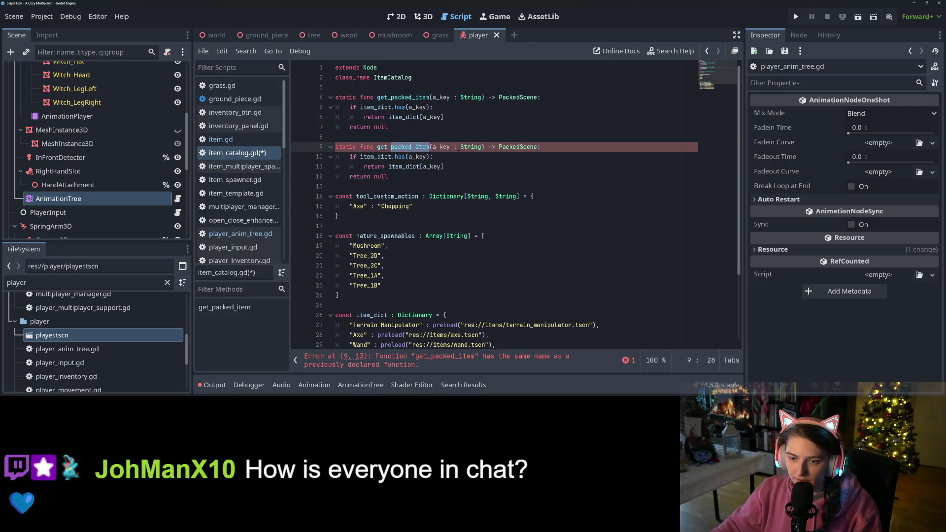
type("cuso")
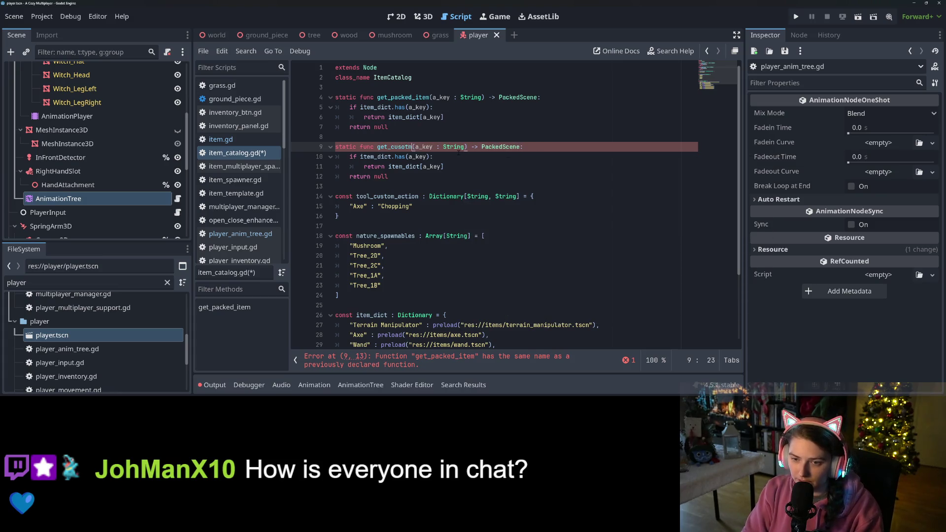
key("BackSpace")
type("tom_action")
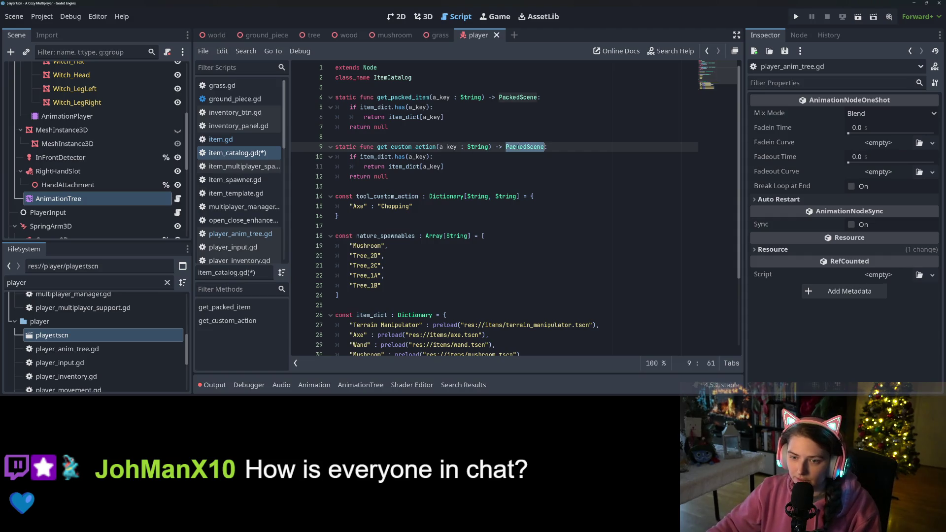
Replace item_dict with tool_custom_action in get_custom_action's has check and return line, then save.
left_click(407, 156)
double_click(378, 157)
double_click(402, 196)
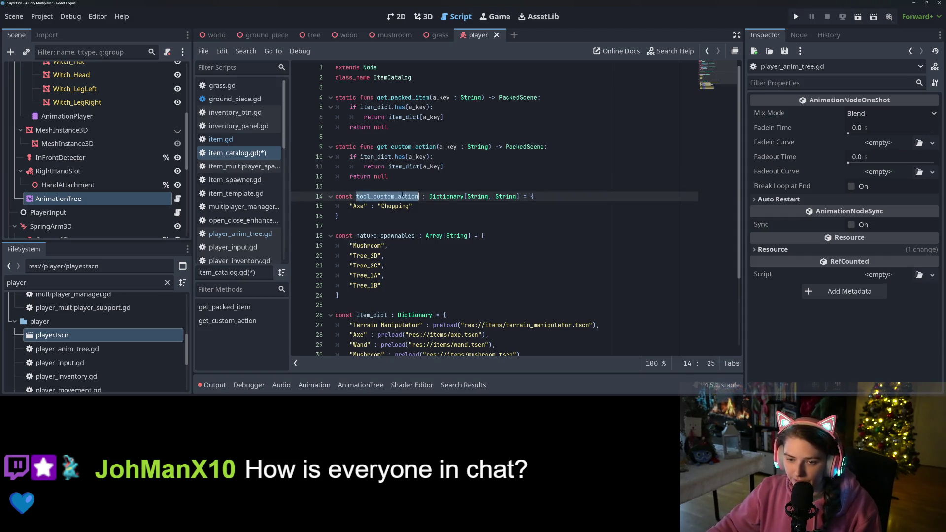
key("ctrl+c")
double_click(378, 156)
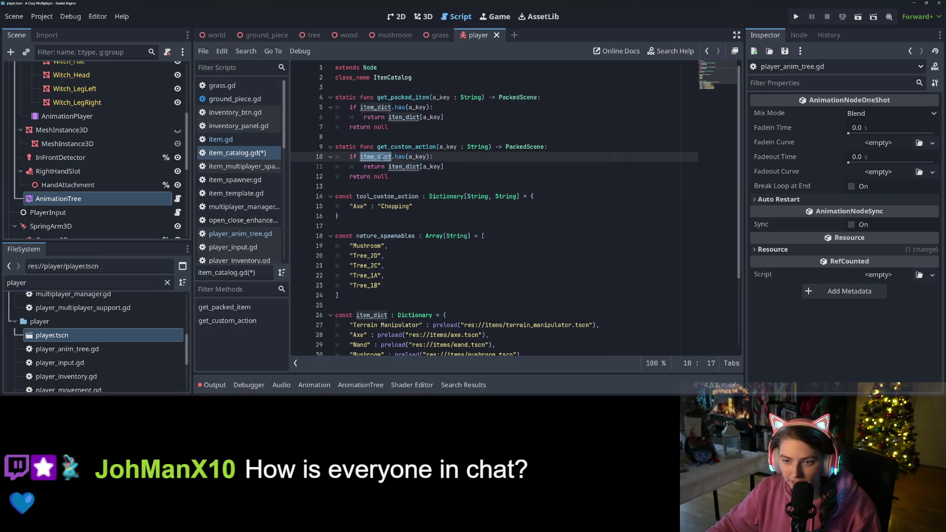
key("ctrl+v")
double_click(404, 166)
key("ctrl+v")
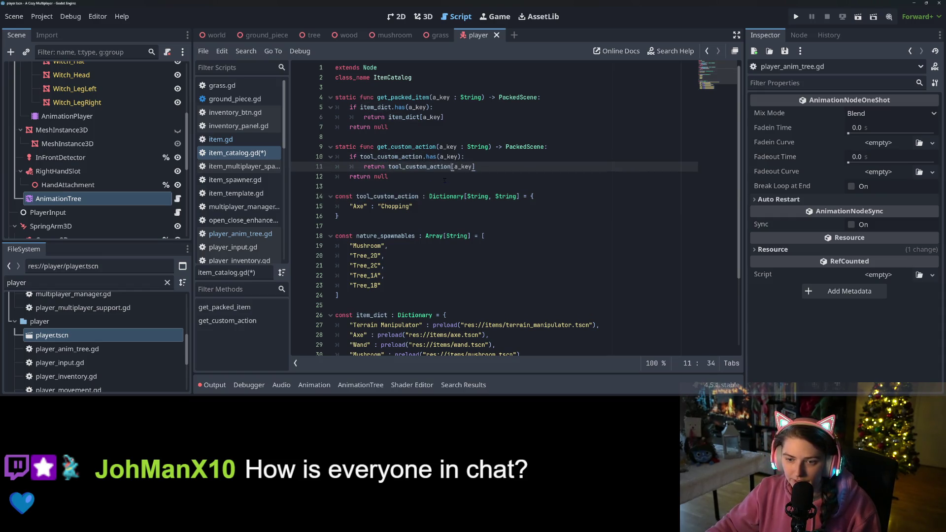
key("ctrl+s")
Make get_custom_action return "null" as a fallback and declare its return type String, then save.
left_click(452, 179)
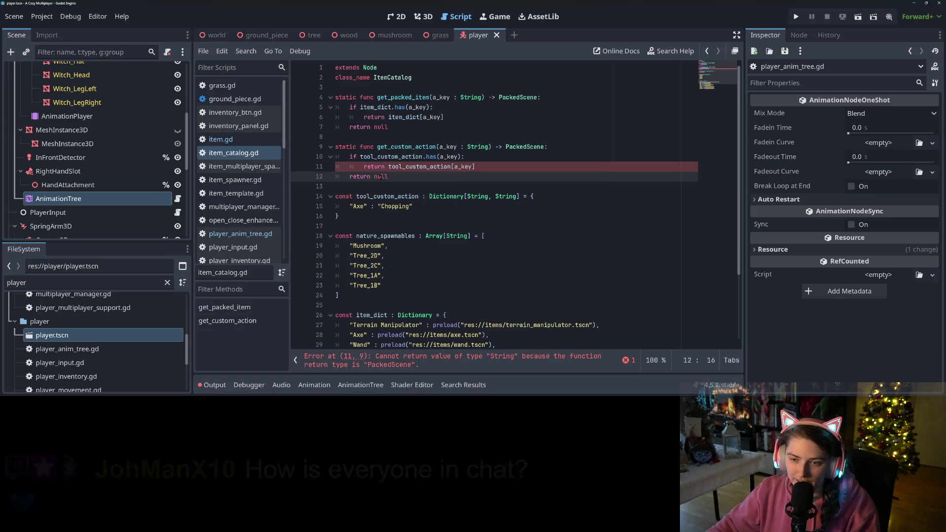
type("\"")
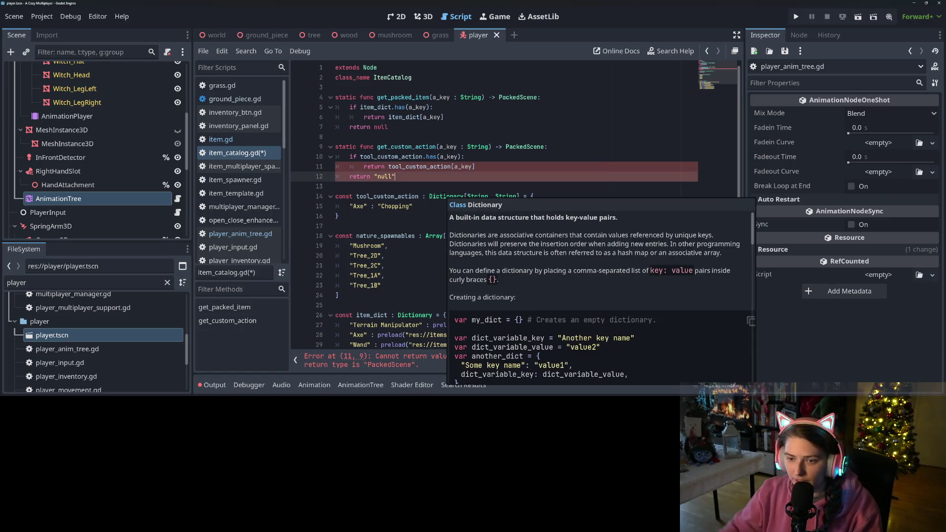
left_click(517, 147)
double_click(517, 147)
type("String")
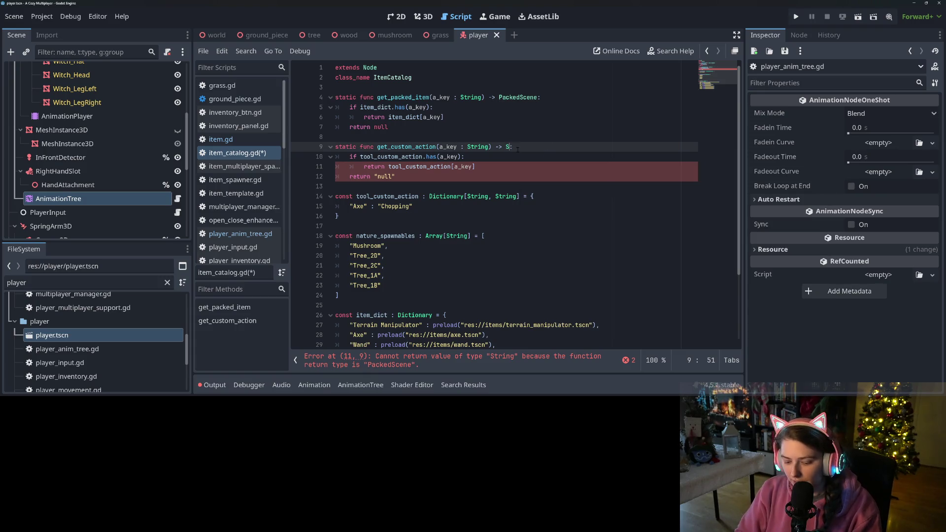
key("ctrl+s")
double_click(407, 146)
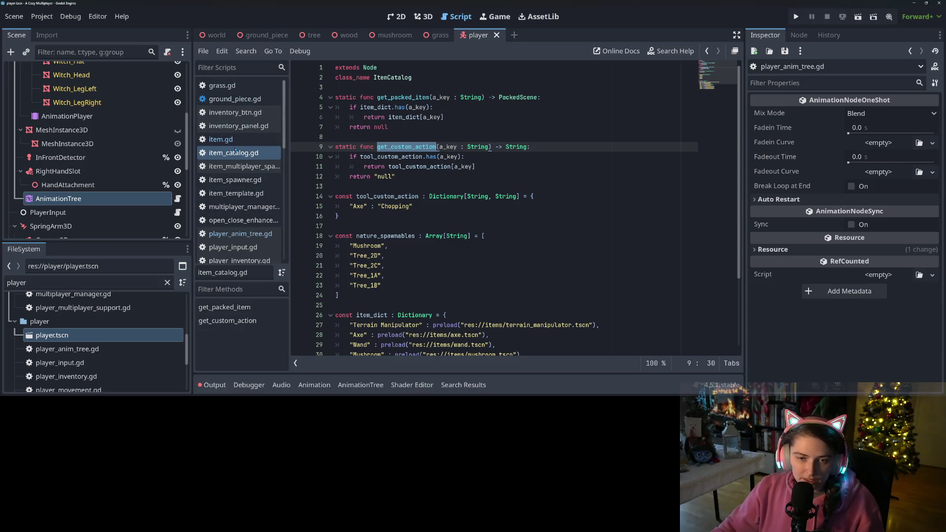
scroll(243, 233, "down", 1)
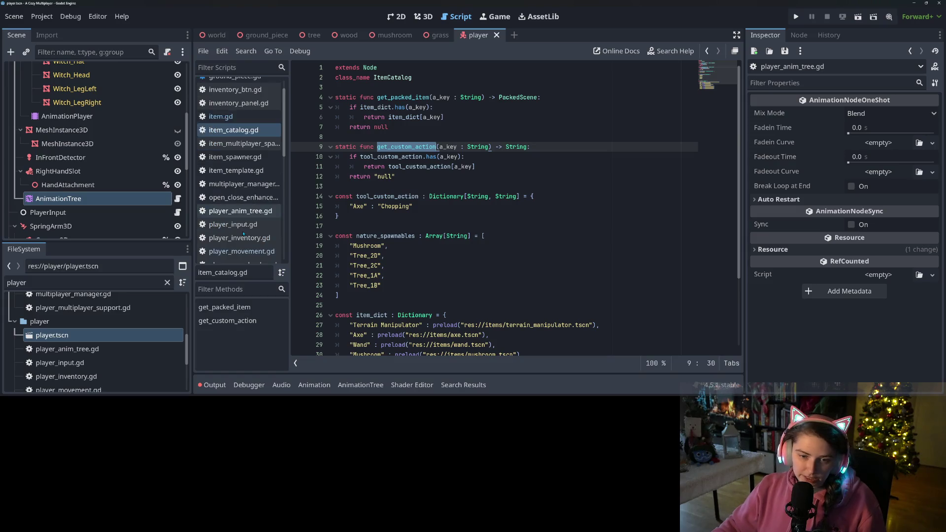
In player_movement.gd, inspect the interact function's equipped-tool branch and Item.interact parameters.
left_click(242, 251)
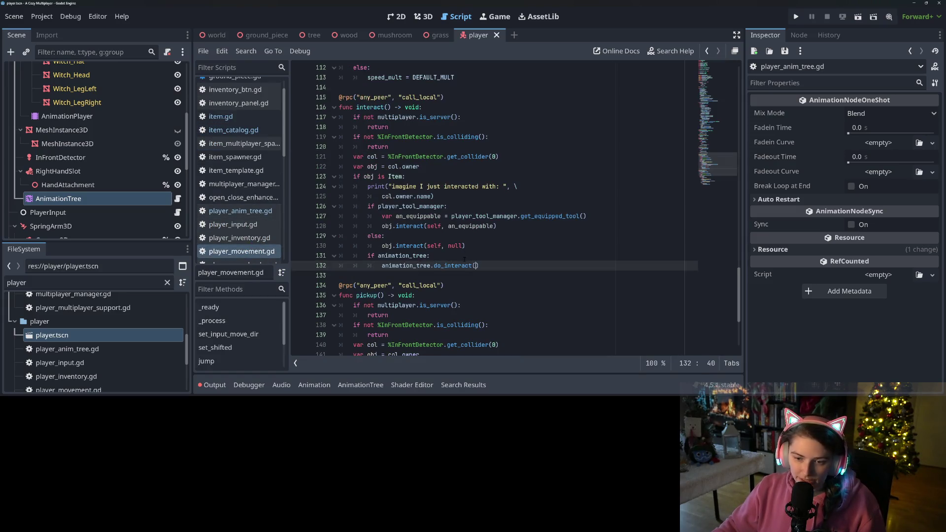
left_click(413, 156)
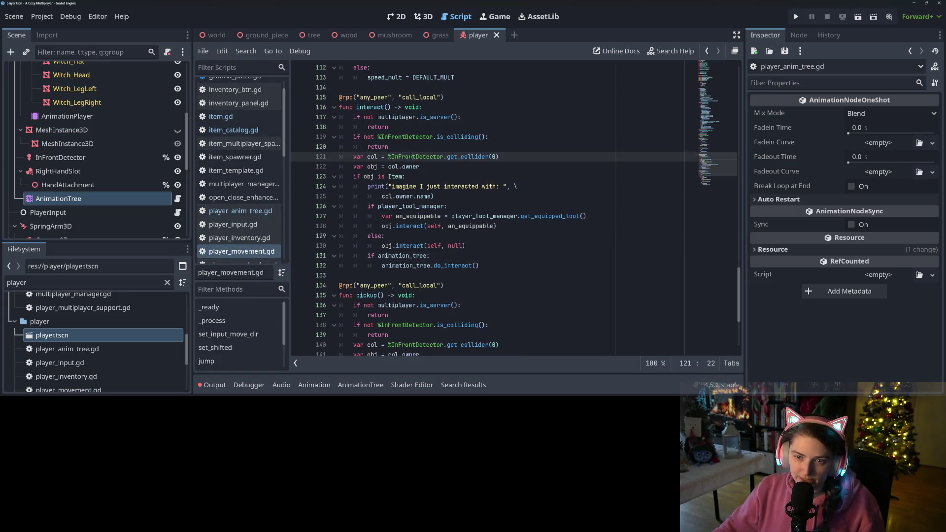
double_click(457, 266)
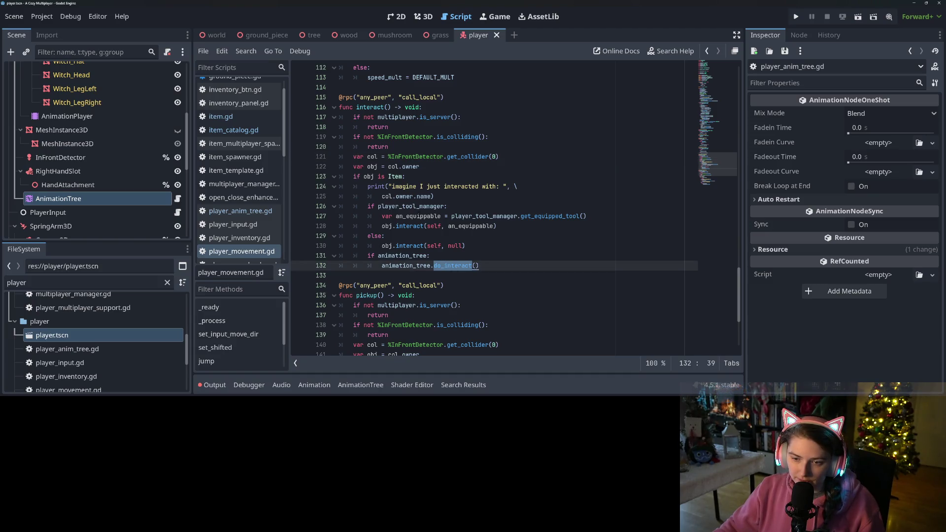
double_click(415, 206)
double_click(415, 217)
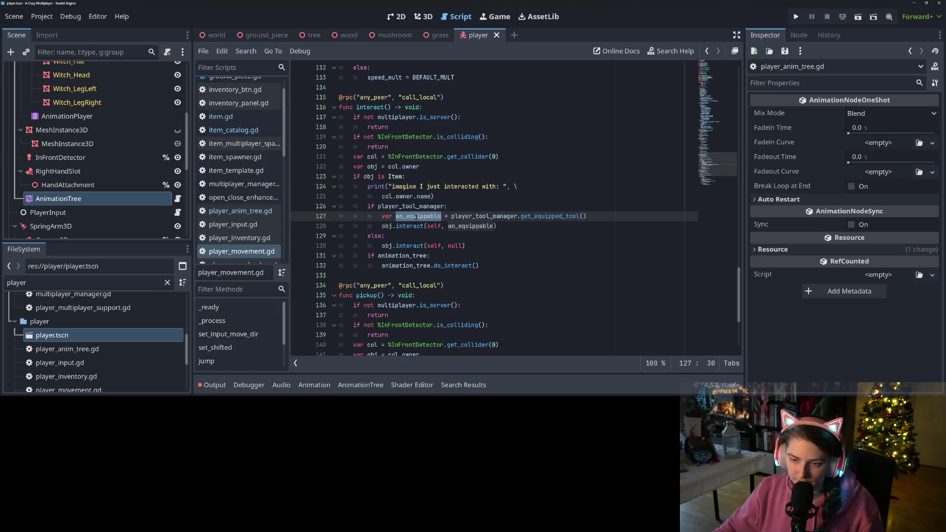
double_click(486, 217)
double_click(410, 227)
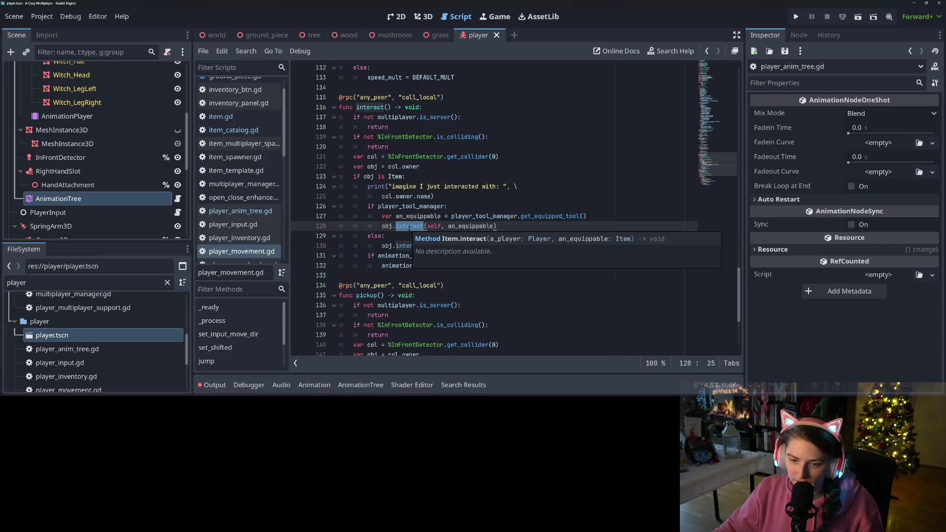
left_click(393, 225)
left_click(388, 256)
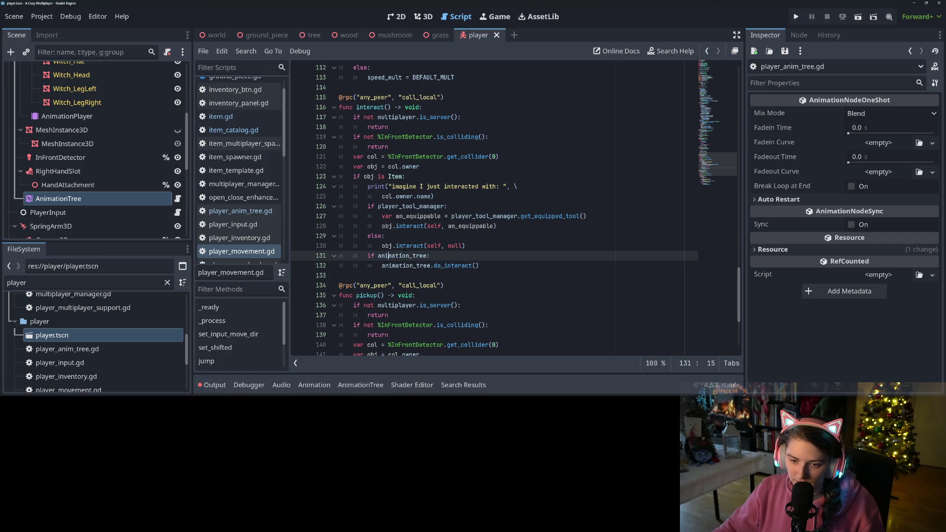
double_click(398, 226)
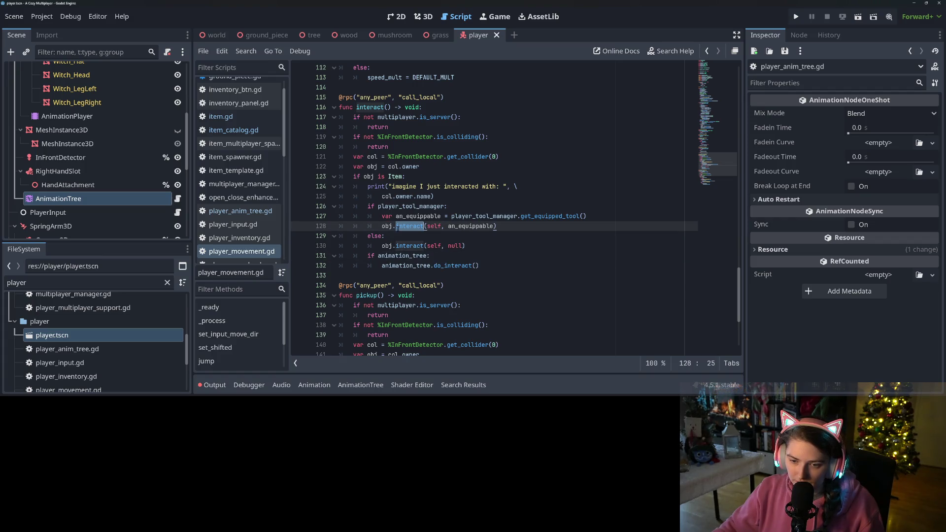
left_click(513, 228)
After obj.interact(self, an_equippable), add "if animation_tree:" calling animation_tree.do_interact().
key("Return")
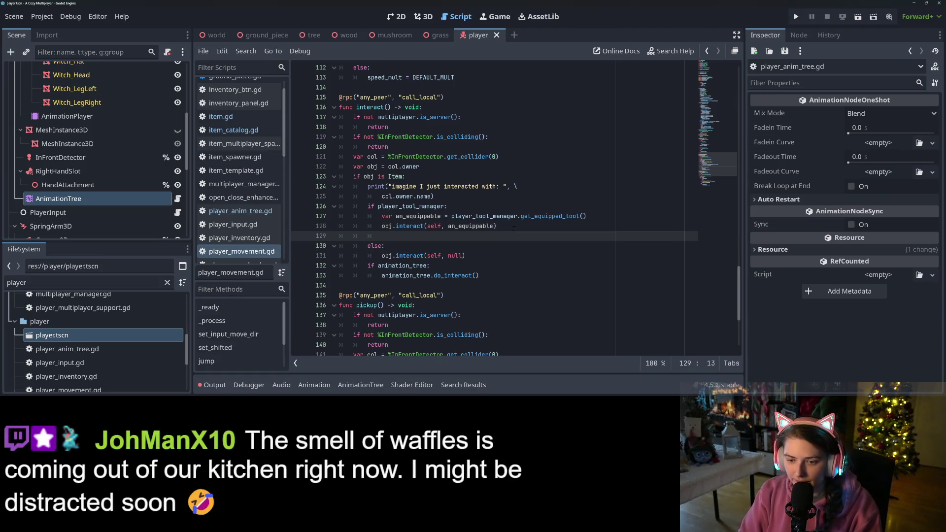
type("if an")
key("Return")
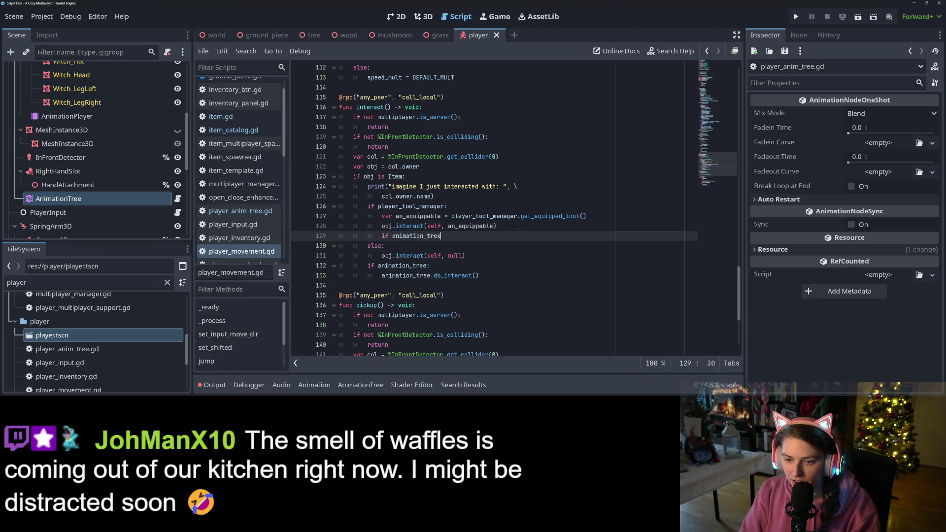
type(".")
key("BackSpace")
type(":")
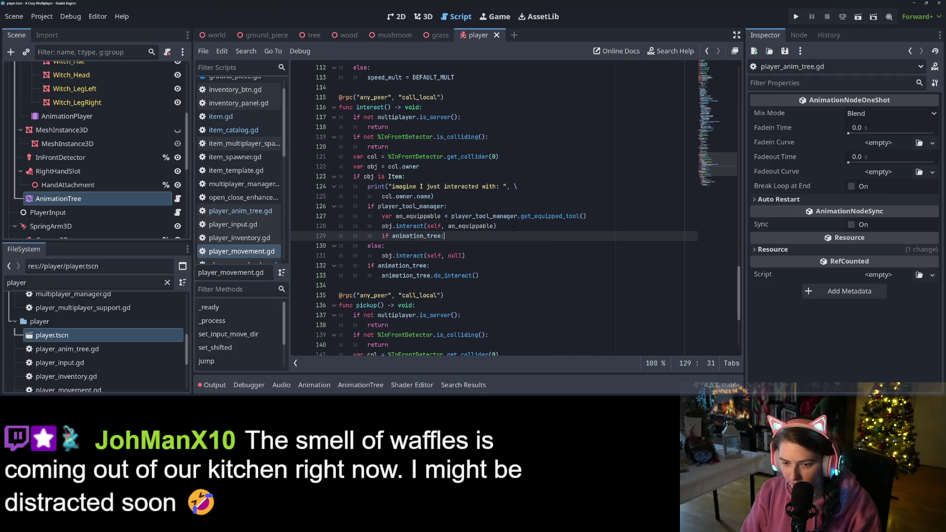
key("Return")
type("an")
key("Return")
type(".do")
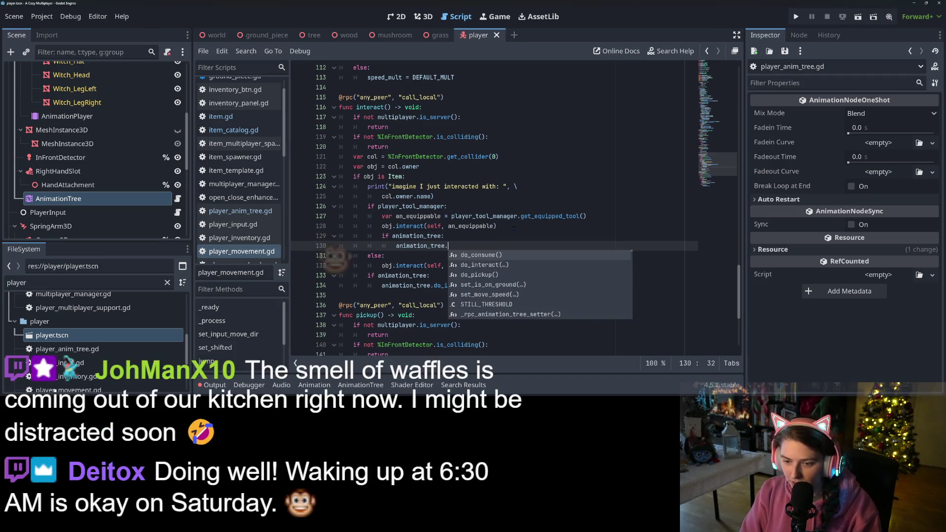
key("Down")
key("Return")
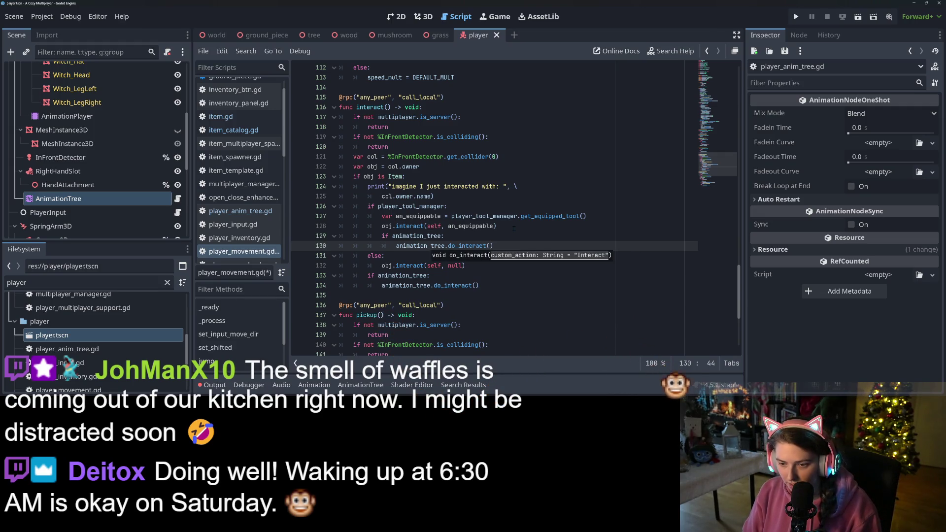
type("get_custom_action")
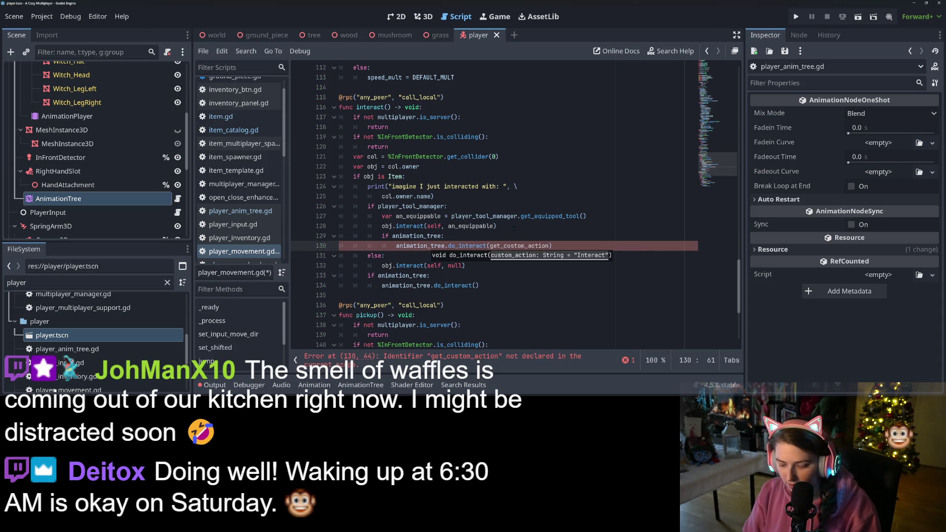
key("ctrl+z")
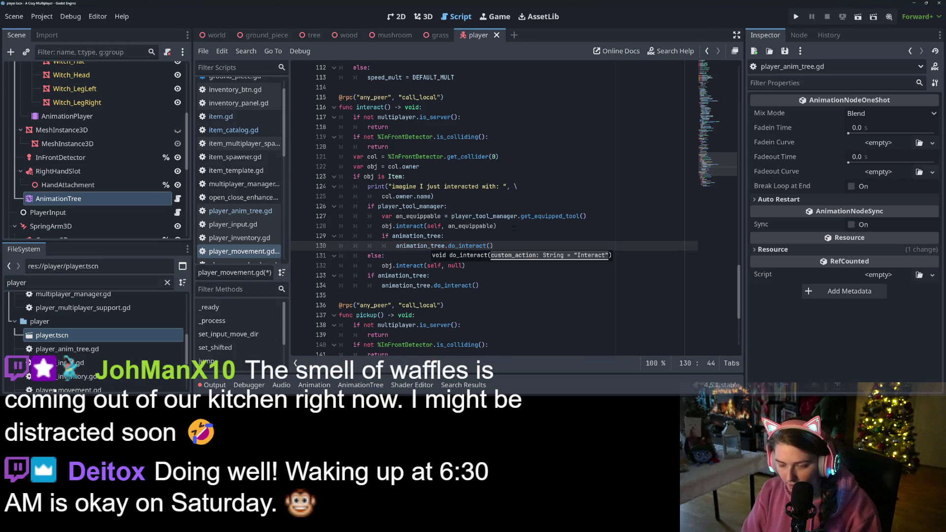
key("Up")
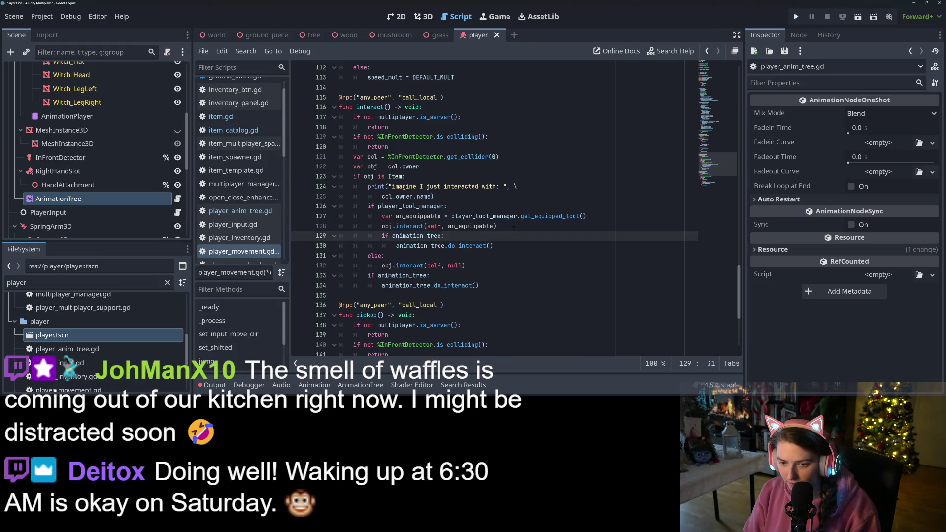
Add 'var custom_action = ItemCatalog.get_custom_action(obj.item_uid)' below the animation_tree check.
key("Return")
type("var cus")
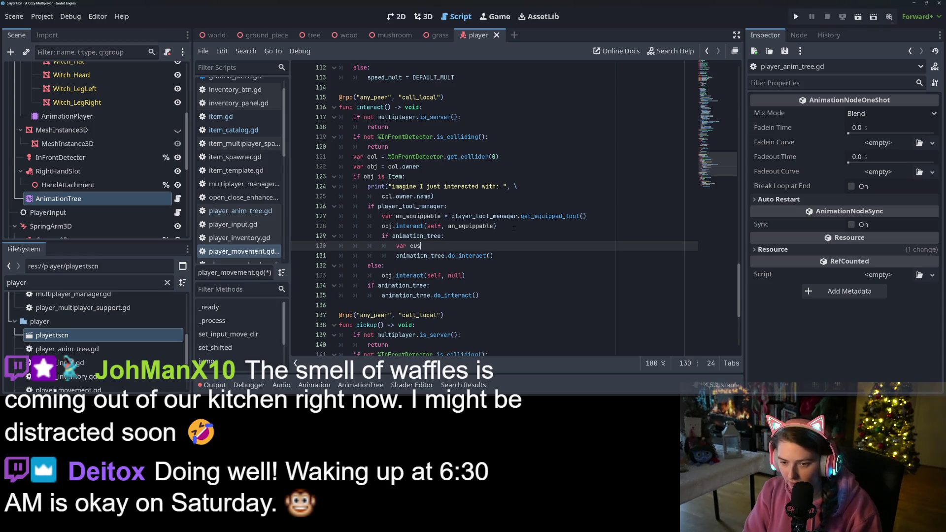
type("tom_acion")
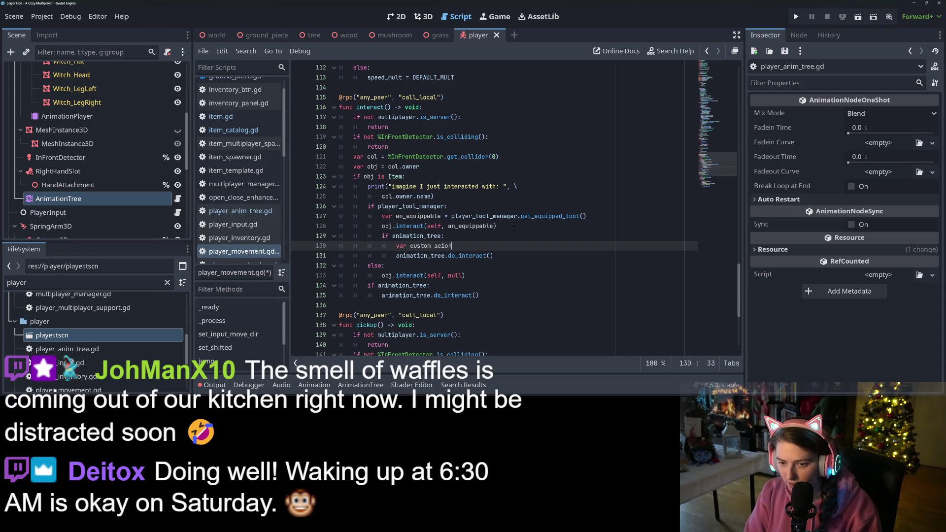
key("BackSpace")
key("BackSpace")
key("BackSpace")
type("tion = ")
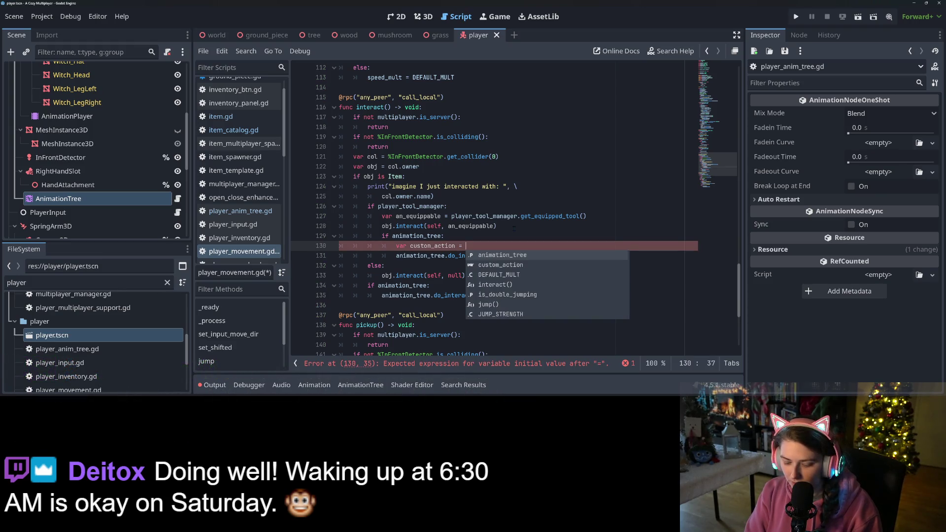
type("Item")
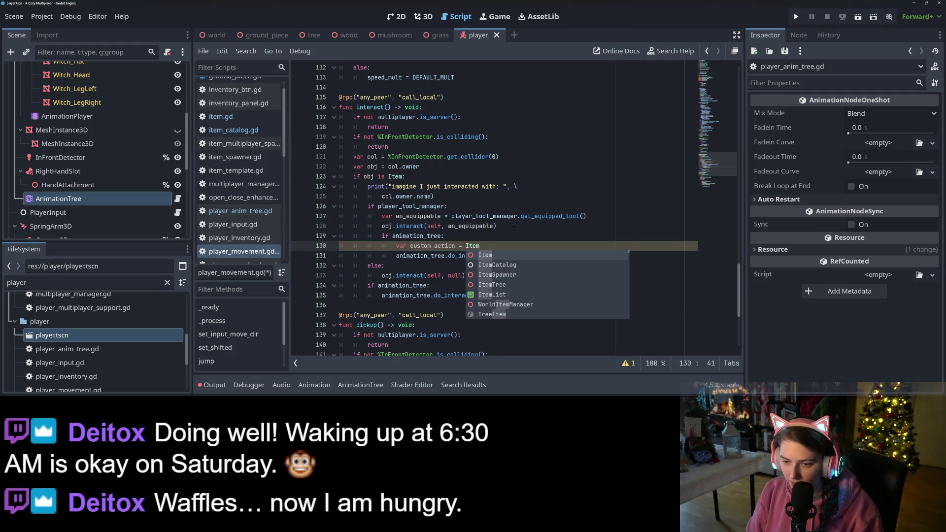
type("Catalog.get_custom_action")
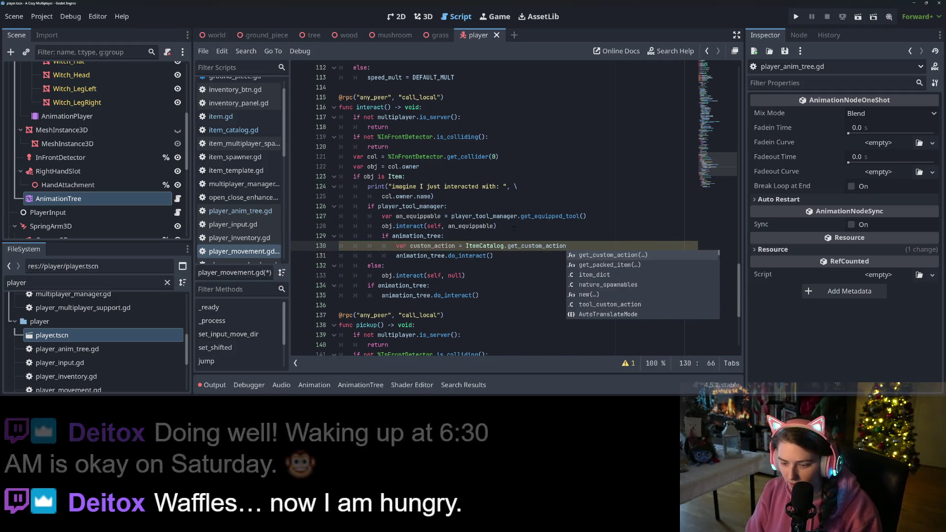
key("Return")
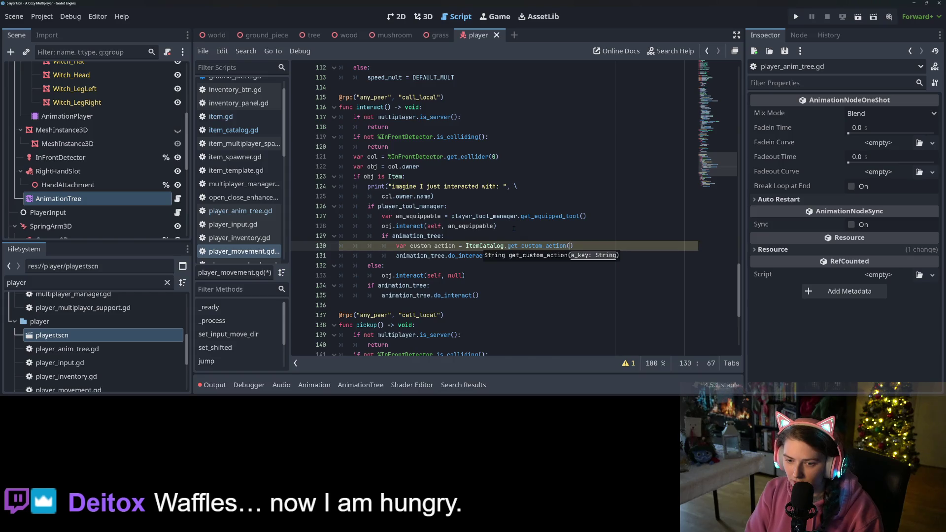
type("obj.")
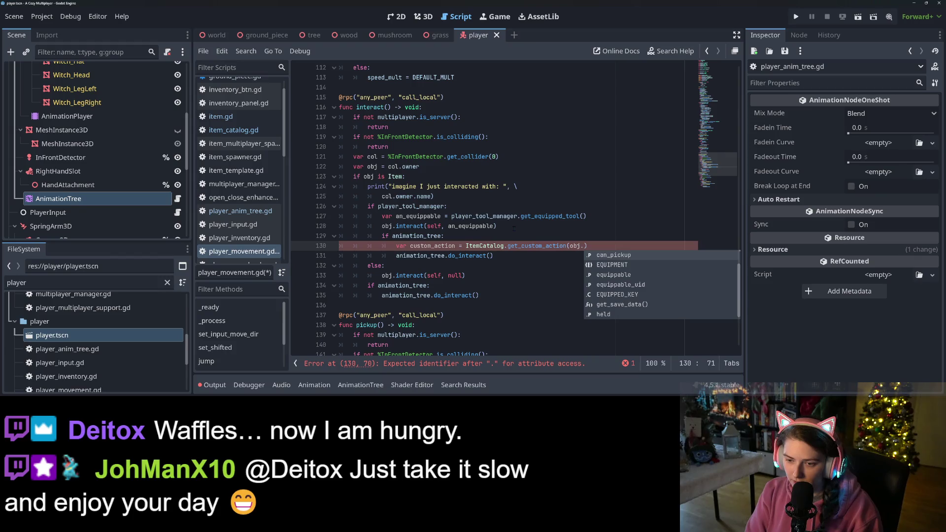
type("uid")
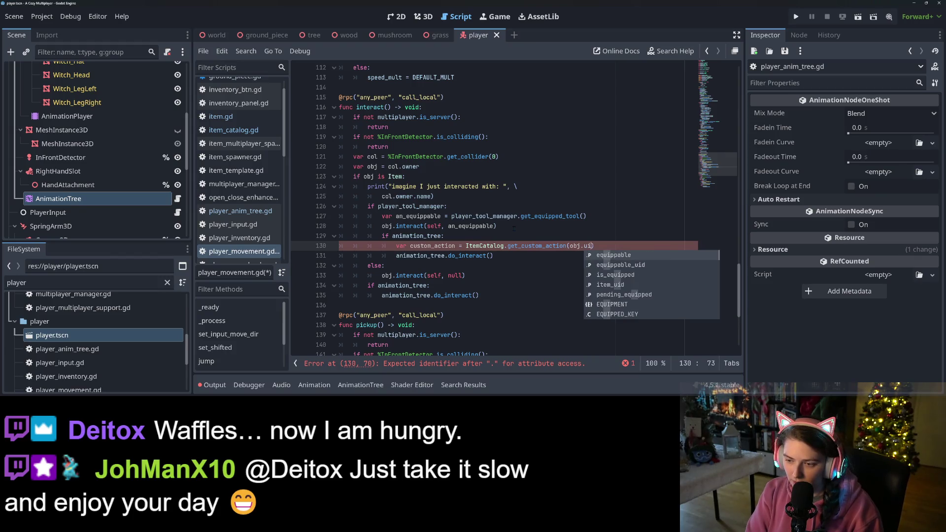
key("Return")
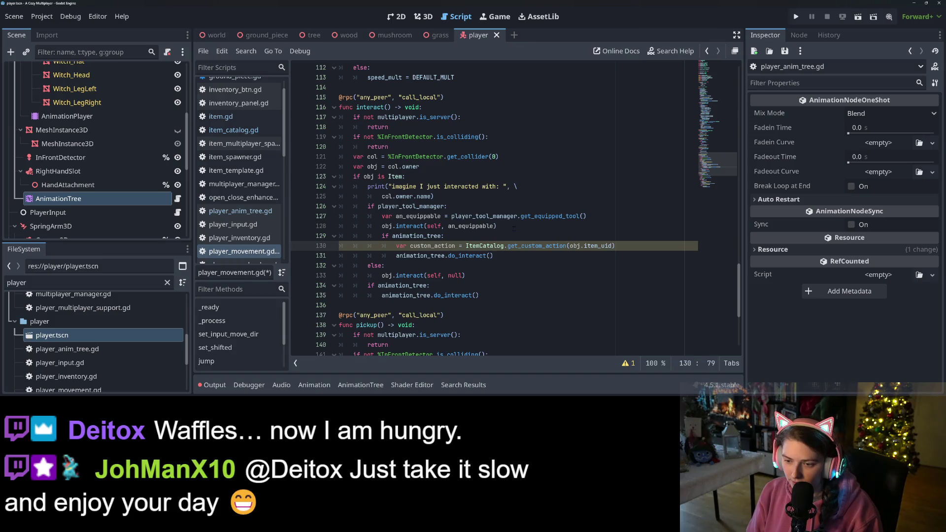
Add 'if custom_action:' and indent do_interact(custom_action) beneath it.
key("Return")
type("if cu")
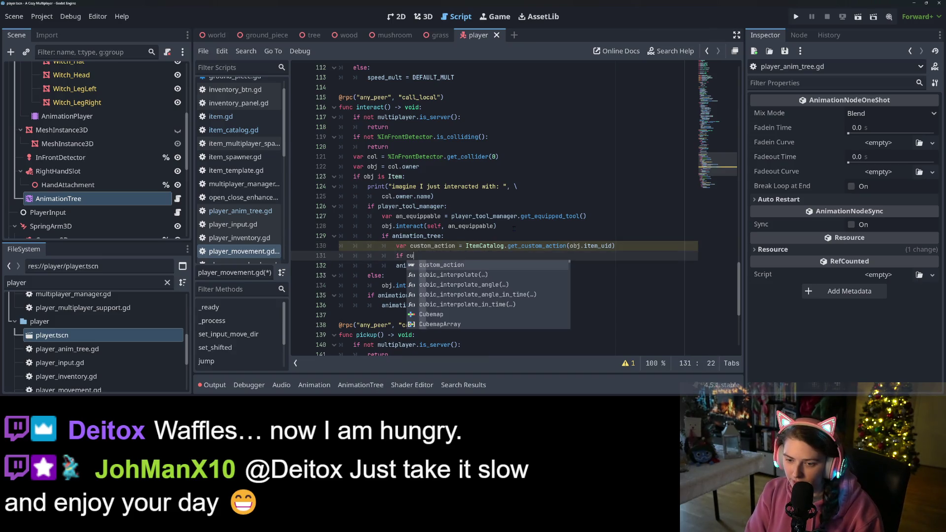
key("Return")
type(":")
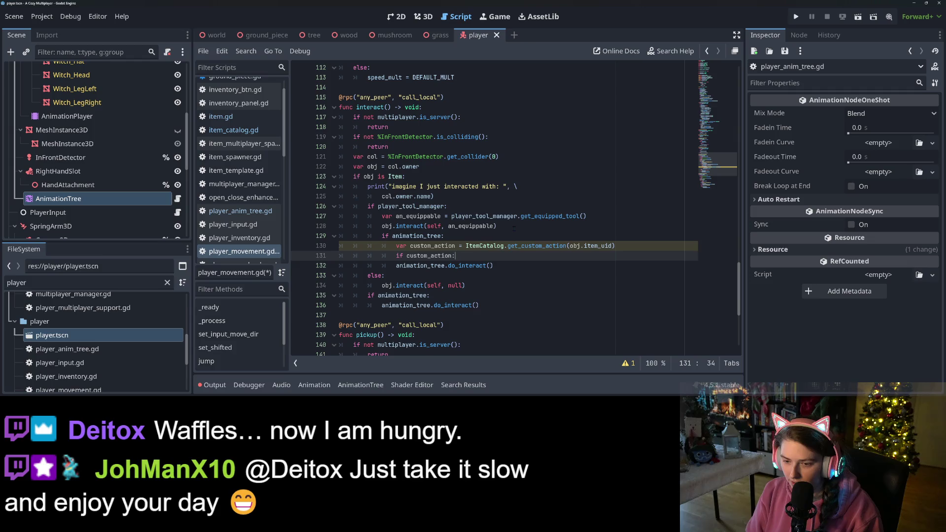
key("Down")
key("Home")
key("Tab")
key("End")
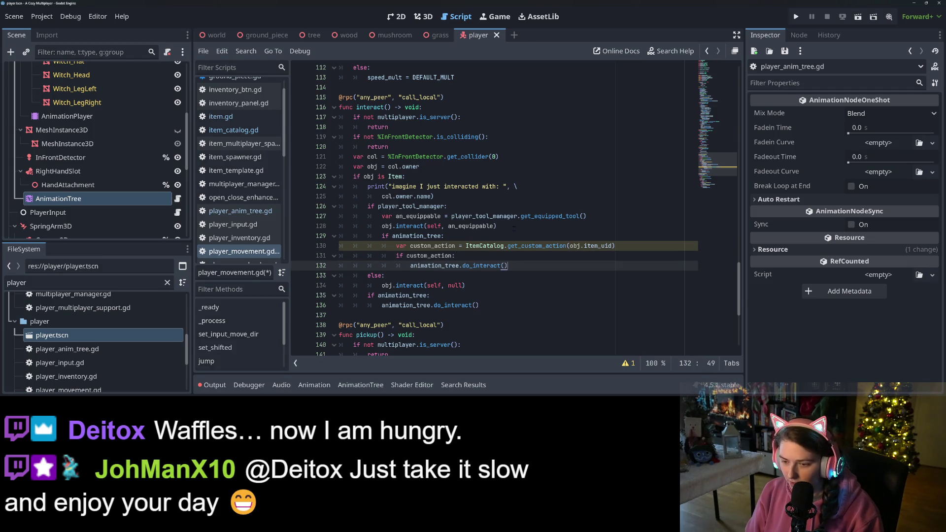
type("cu")
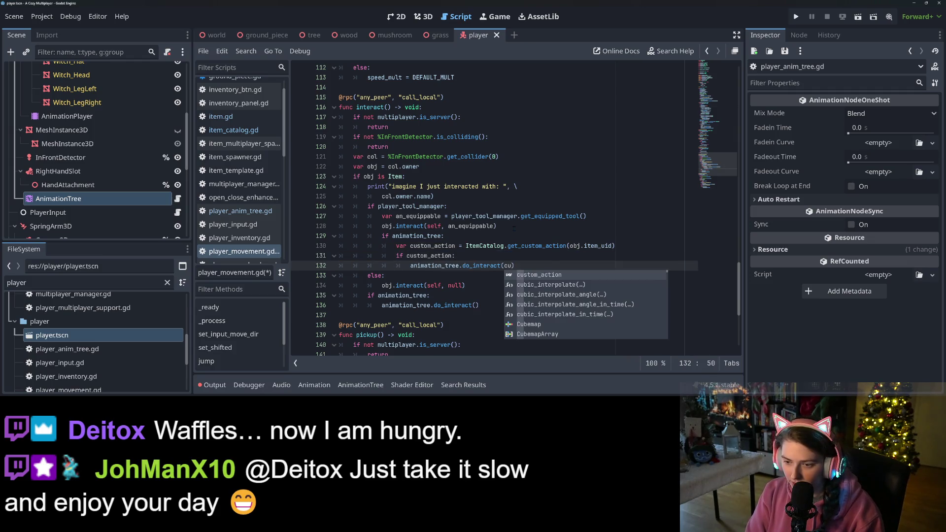
key("Return")
key("Return")
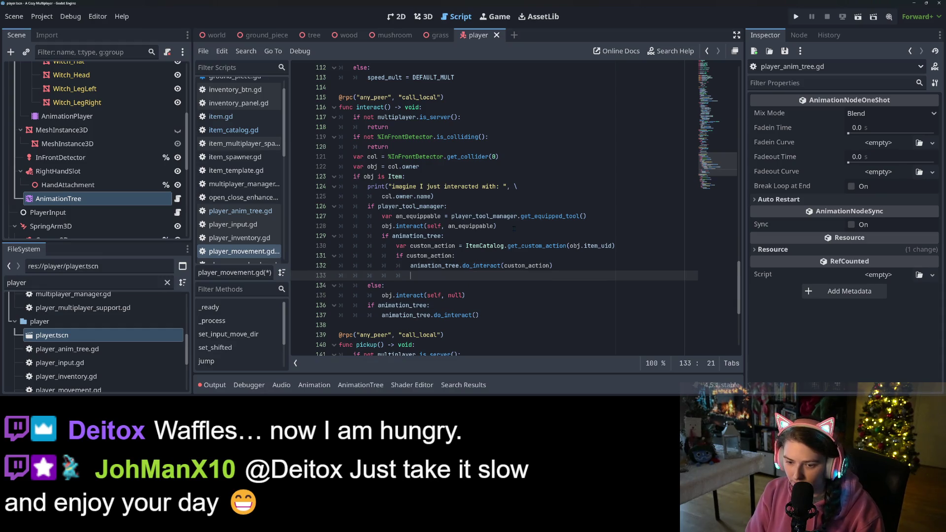
Add an else branch that calls do_interact() with no argument.
key("BackSpace")
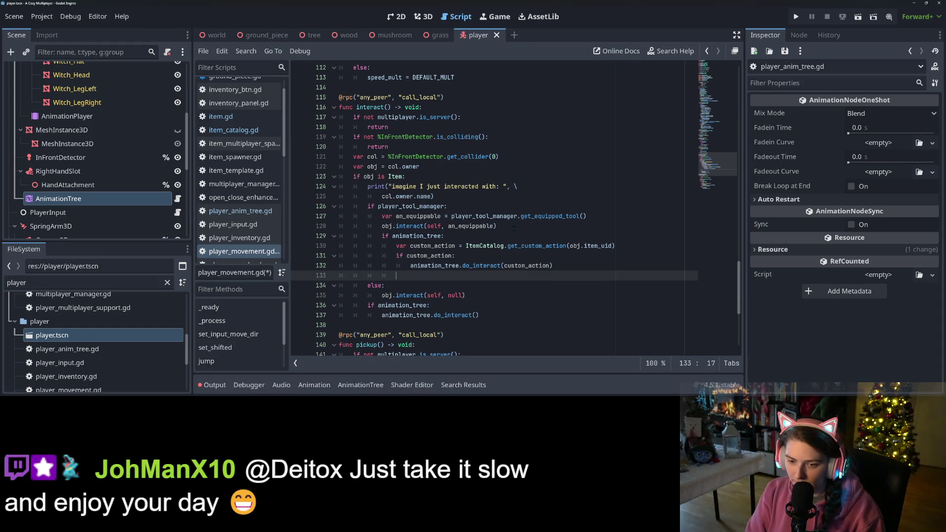
type("else:")
key("Return")
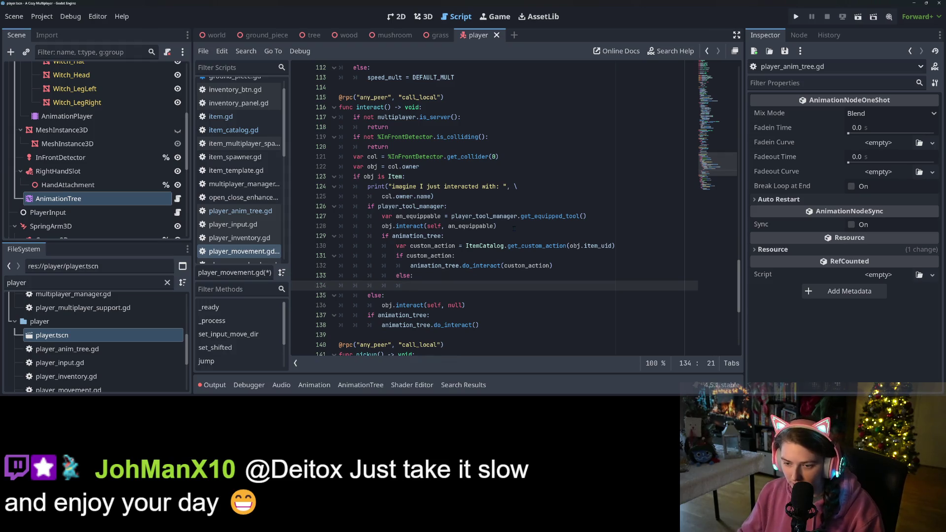
left_click(568, 265)
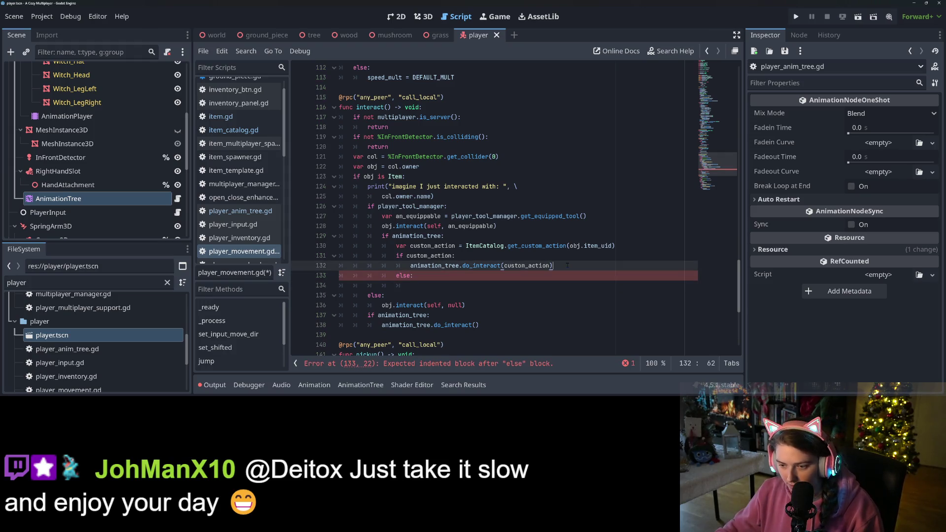
key("ctrl+c")
left_click(538, 284)
key("ctrl+v")
double_click(538, 285)
key("BackSpace")
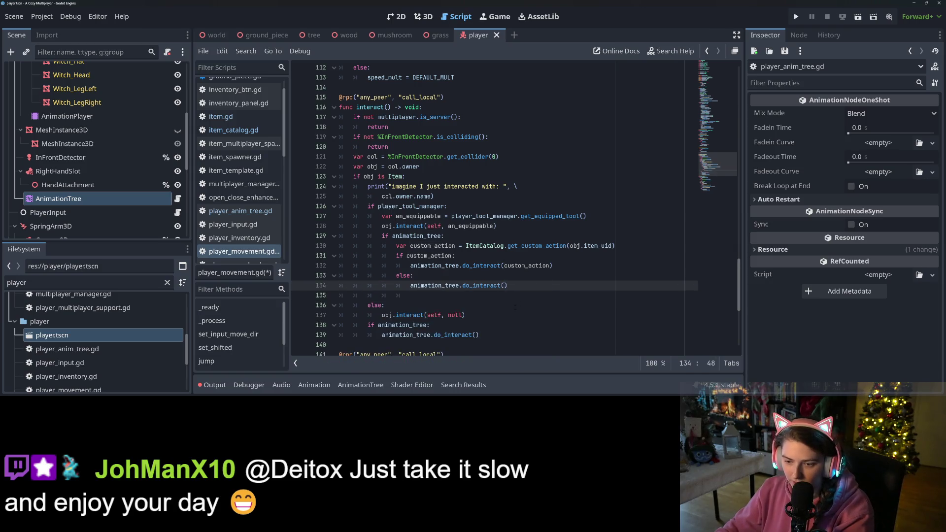
Delete the leftover empty line and save player_movement.gd.
key("Down")
key("BackSpace")
key("BackSpace")
key("BackSpace")
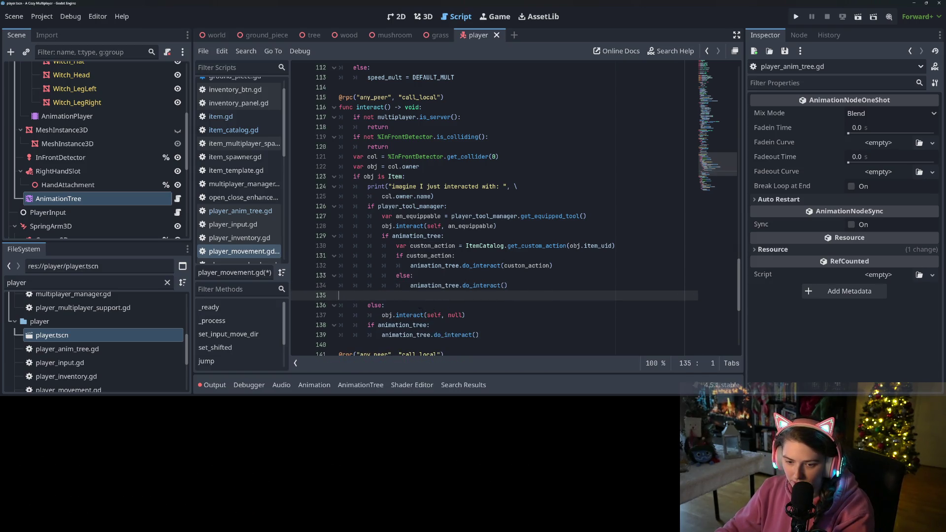
key("BackSpace")
left_click_drag(390, 315, 413, 326)
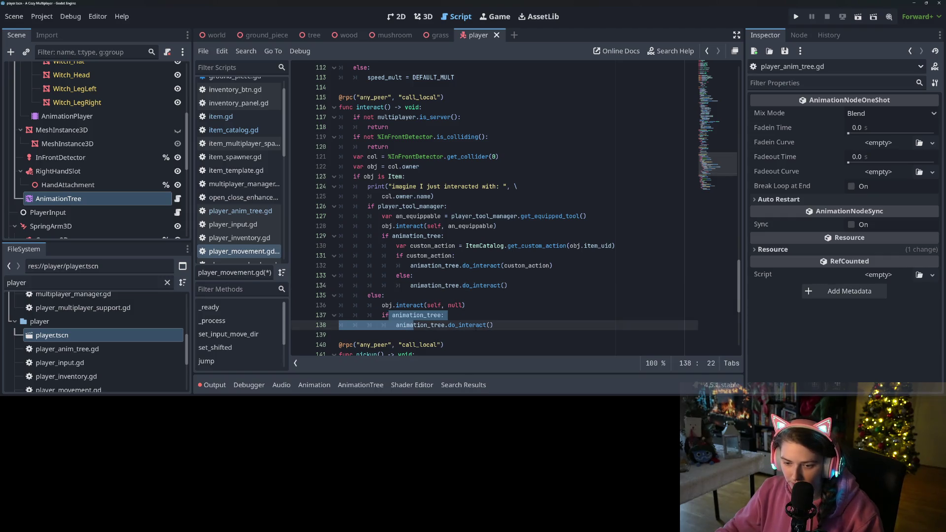
left_click(499, 327)
key("ctrl+s")
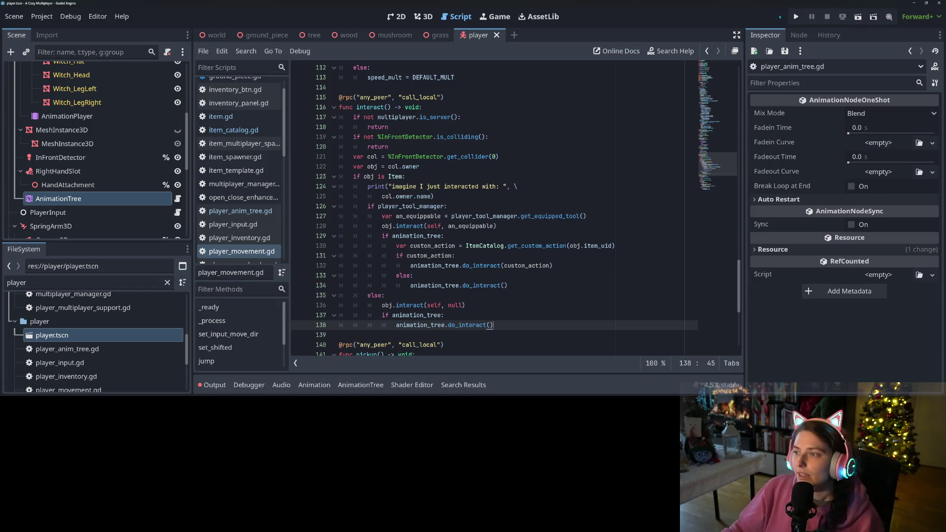
Run the project, load the first save, walk to a tree and switch to the axe to chop it.
left_click(797, 17)
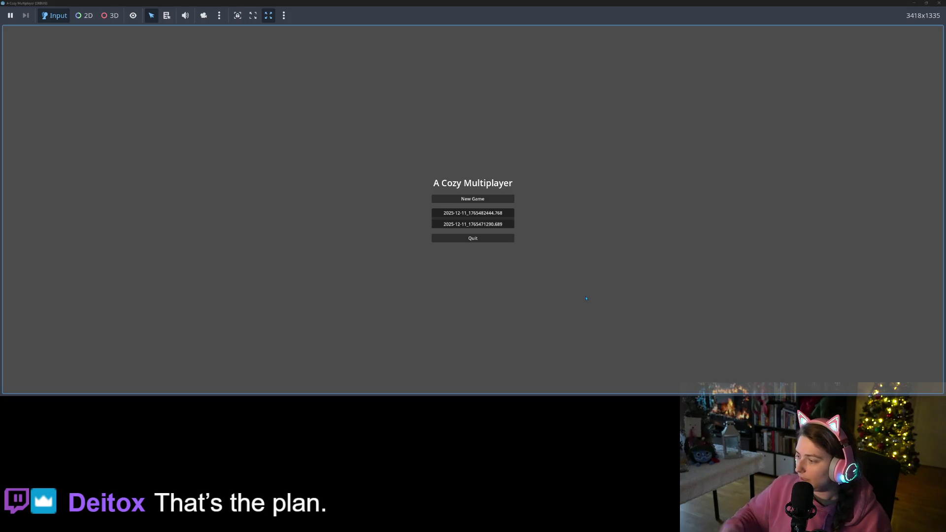
left_click(503, 213)
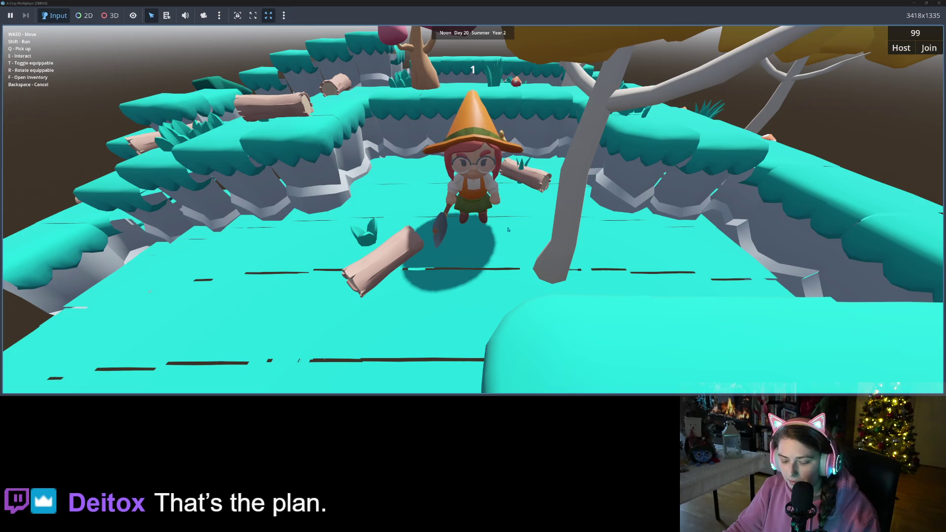
key("w")
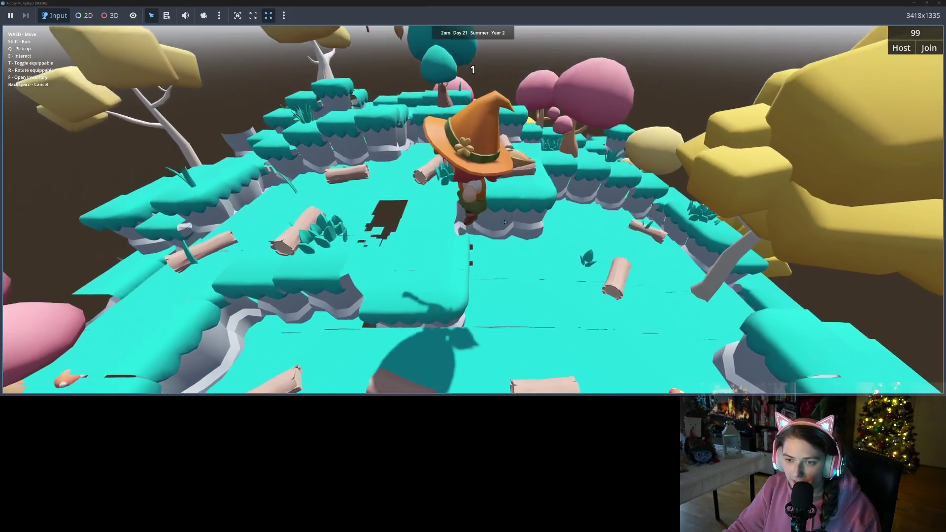
key("t")
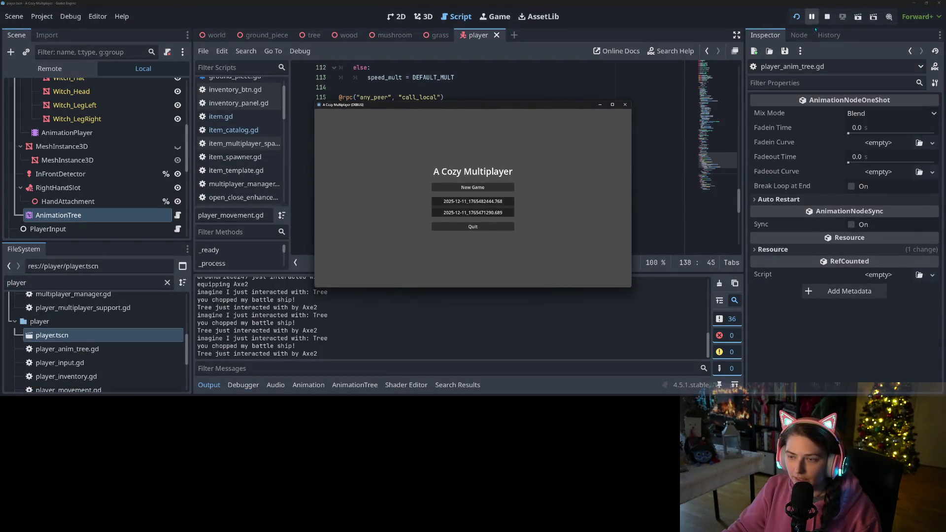
Stop the game and put a breakpoint on line 132's do_interact(custom_action) call.
left_click(828, 16)
left_click(465, 199)
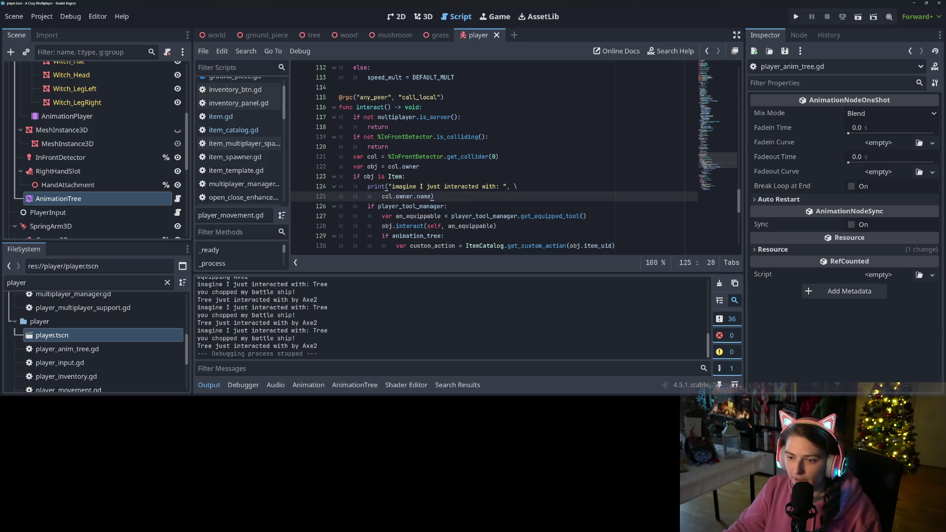
left_click(512, 245)
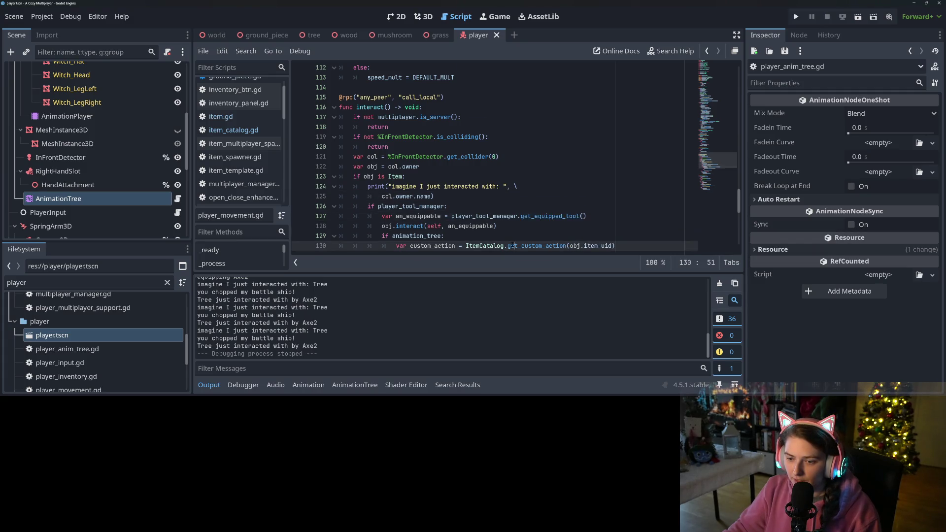
scroll(513, 246, "down", 3)
left_click(420, 166)
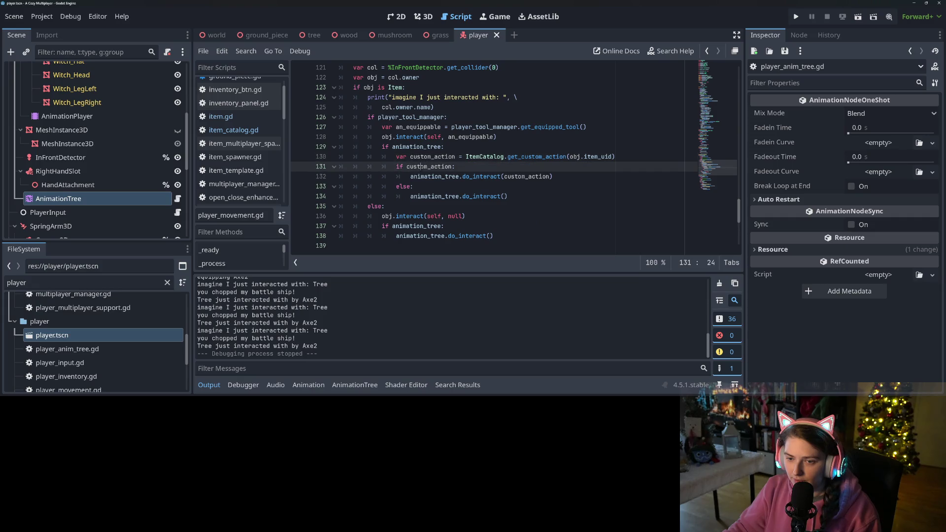
left_click(435, 176)
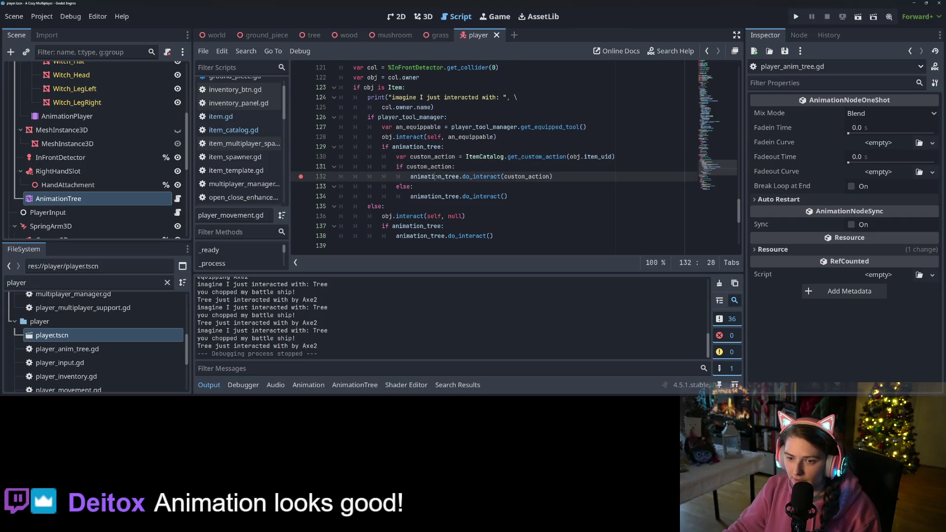
Change line 131 to 'if custom_action is String:' and breakpoint the default do_interact on line 134.
left_click(493, 166)
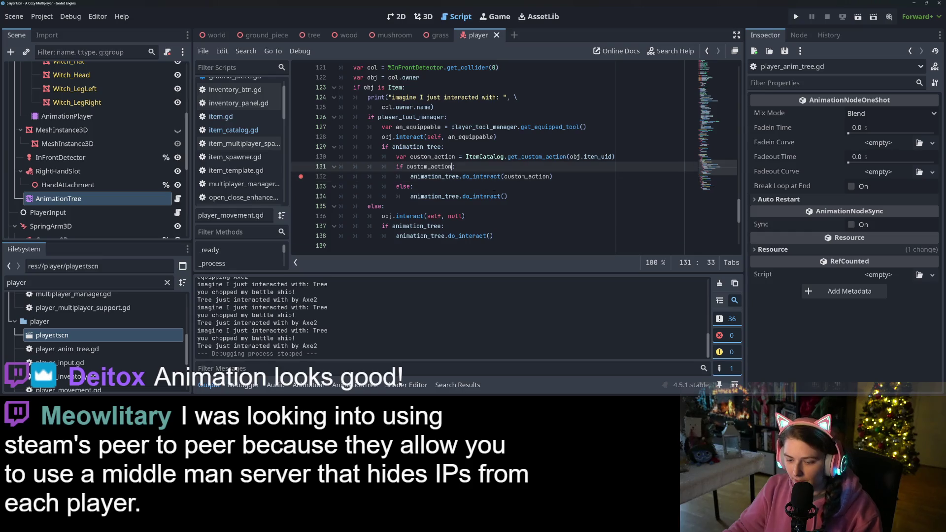
type("is ")
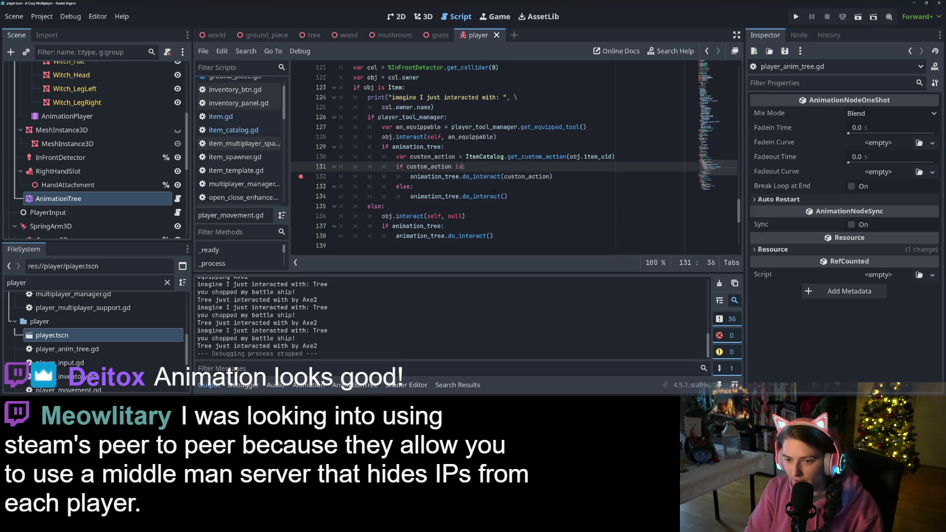
type("String")
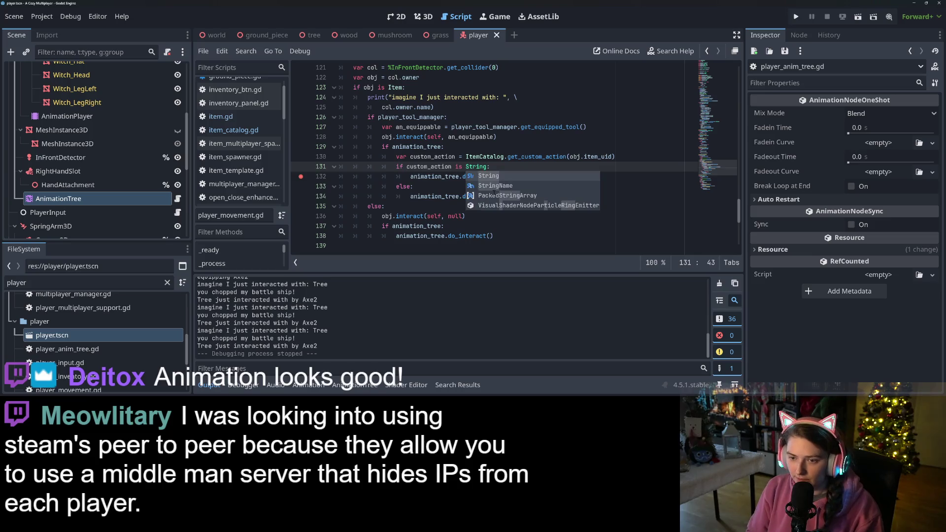
left_click(427, 176)
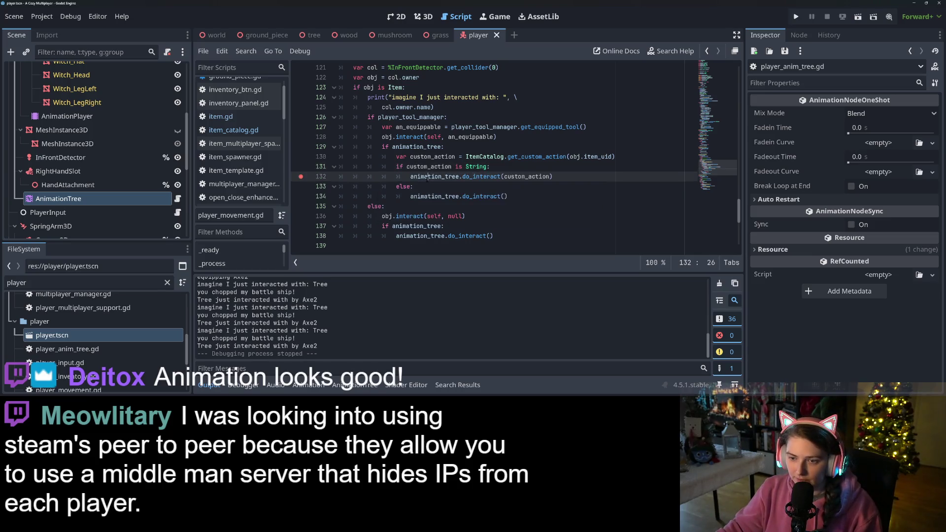
left_click(368, 176)
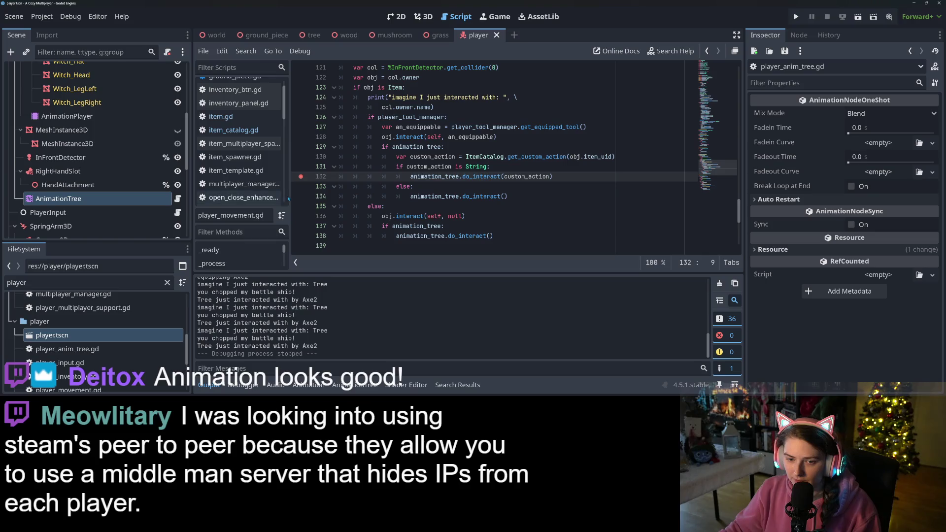
left_click(452, 197)
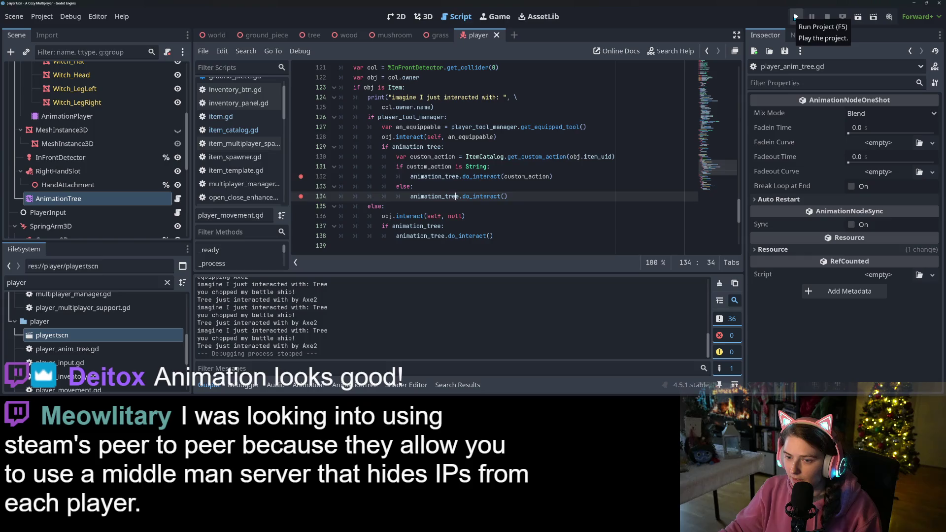
Run the game again, load the save, walk to a tree and press E to trigger the breakpoint.
left_click(796, 18)
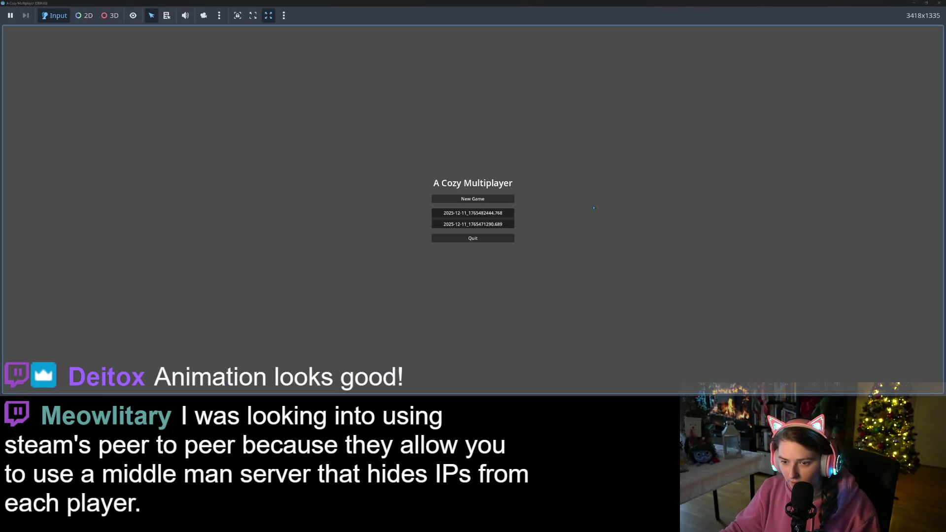
left_click(503, 213)
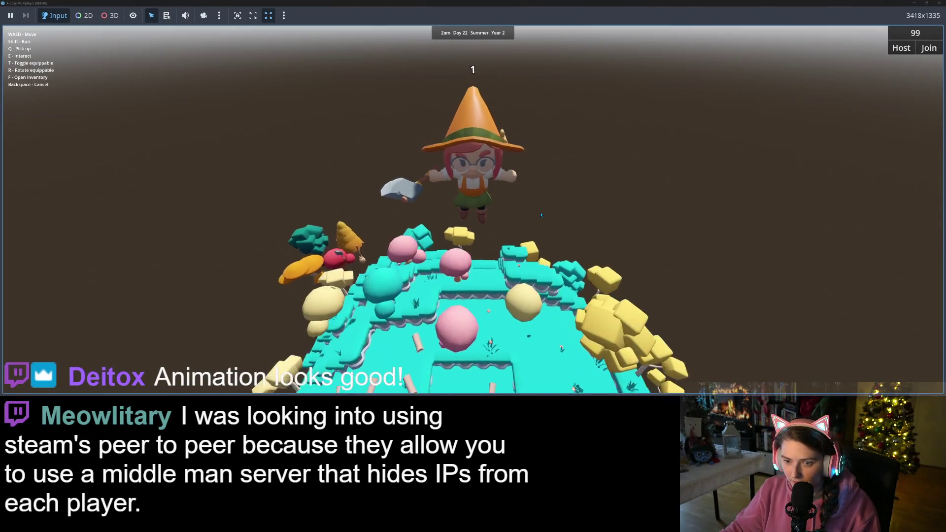
key("w")
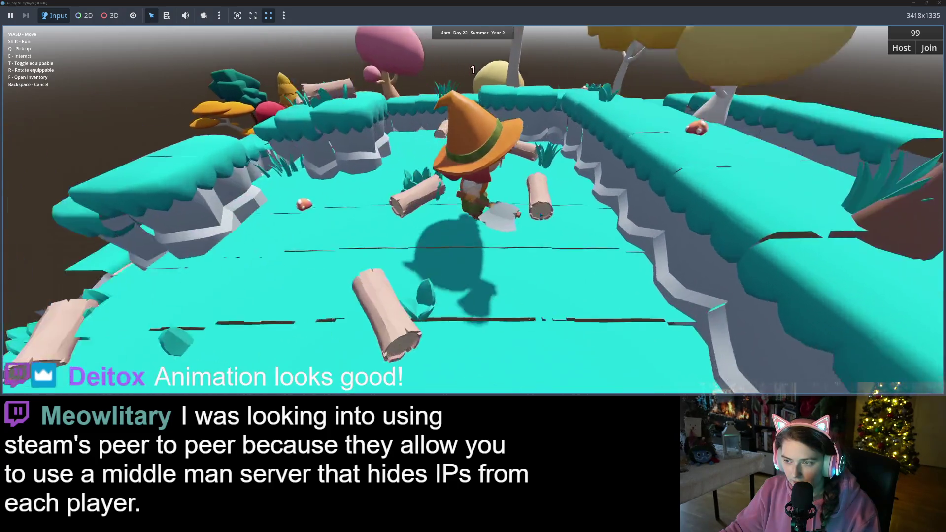
key("w")
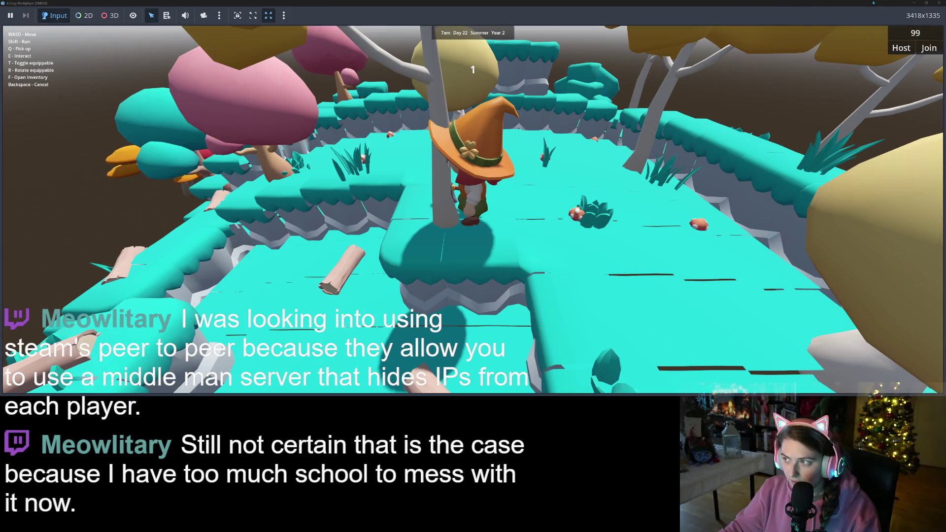
key("e")
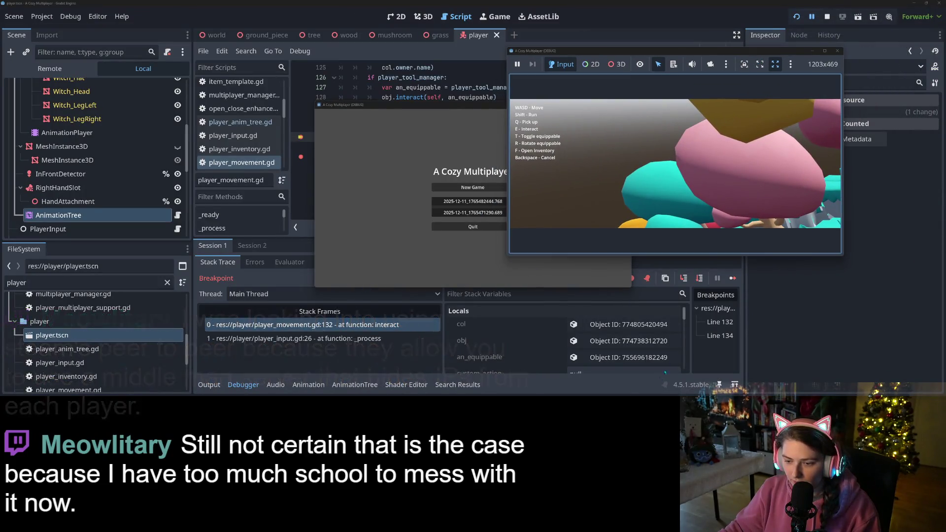
Resume past the breakpoint, interact with the tree again, and drag the game window off the code.
left_click(733, 278)
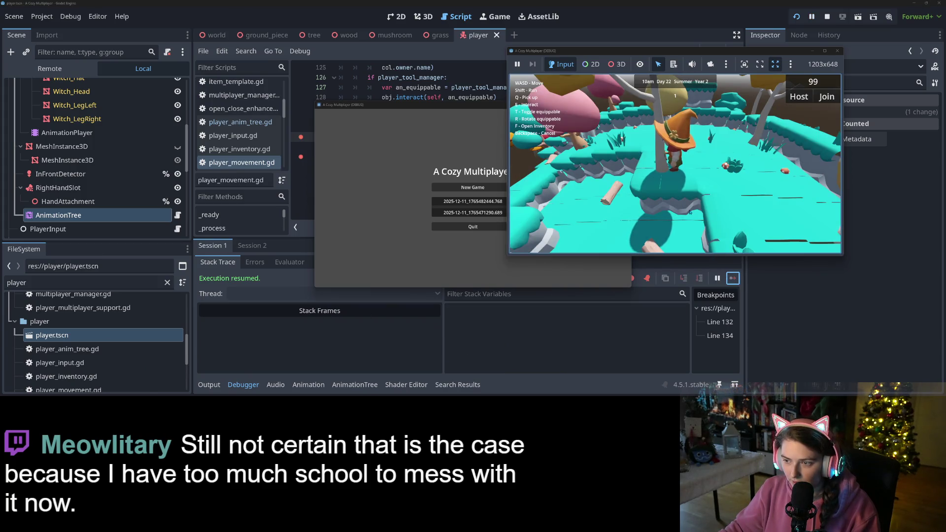
key("d")
key("e")
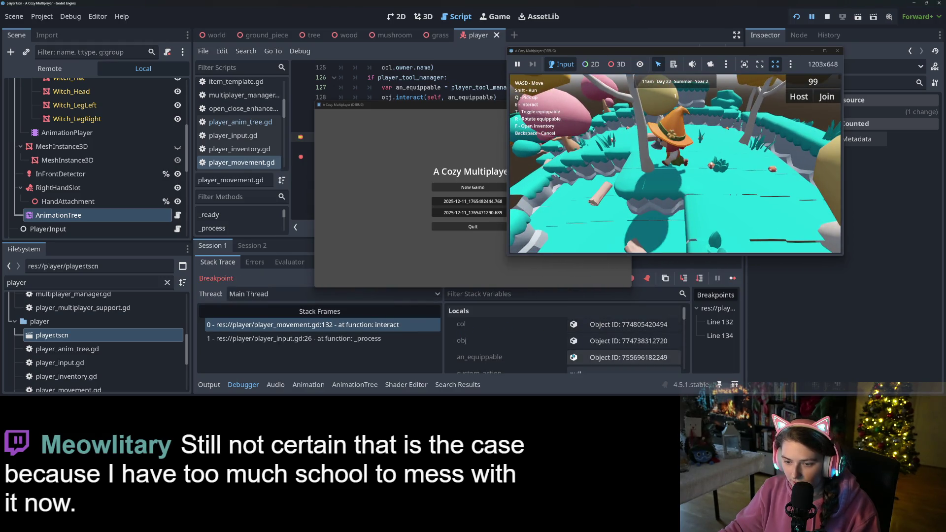
scroll(551, 348, "down", 1)
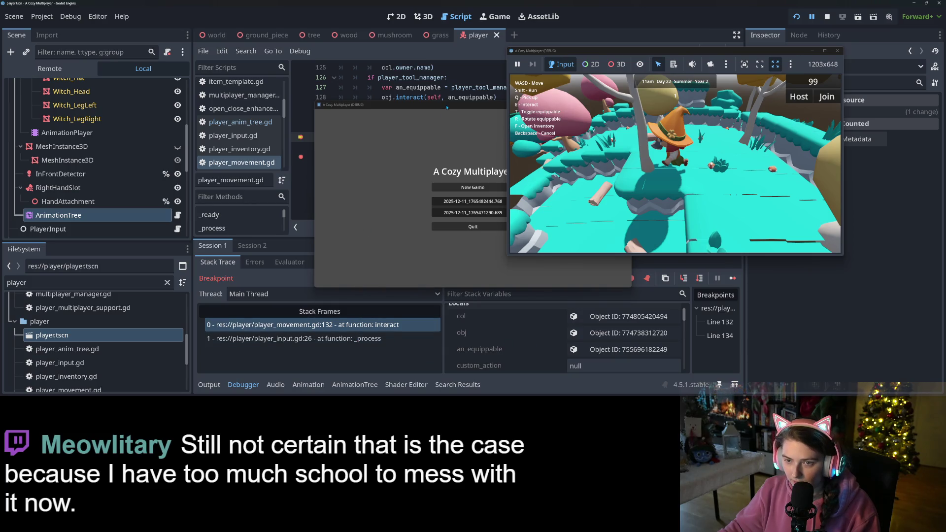
left_click_drag(447, 107, 446, 384)
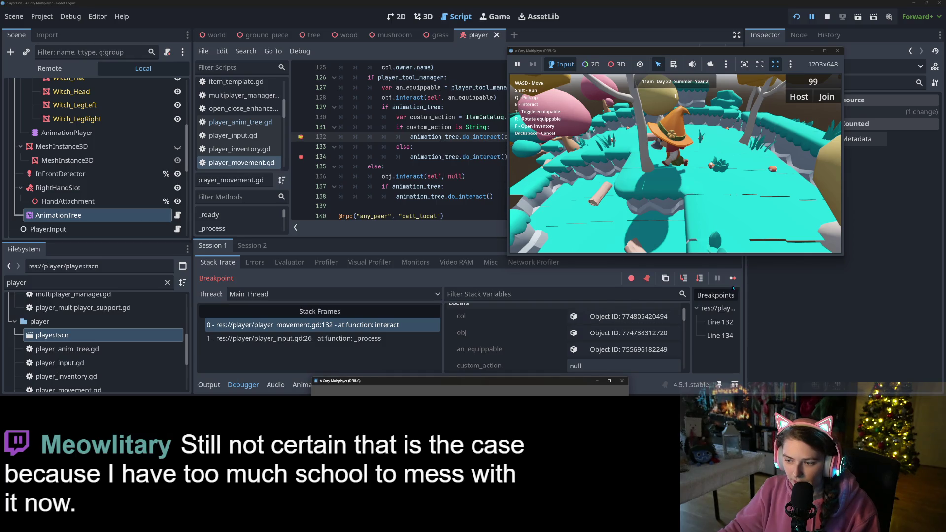
Step into do_interact, read target as parameters/nullOneShot/request, then close the editor.
left_click(684, 278)
scroll(458, 183, "down", 2)
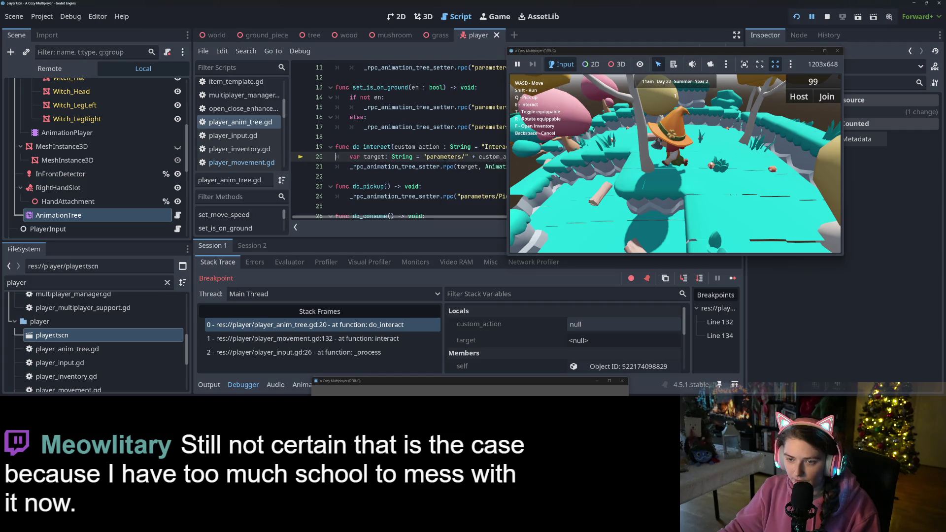
scroll(443, 172, "down", 1)
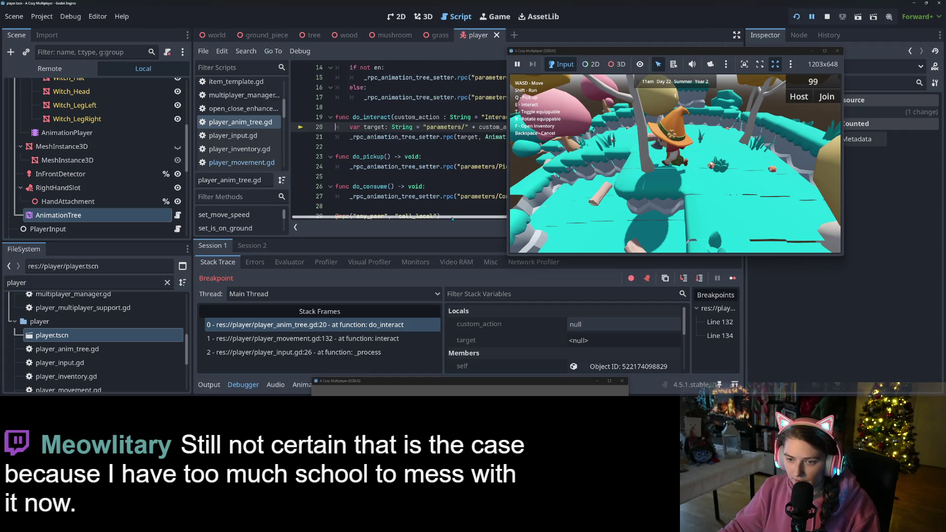
left_click_drag(473, 217, 540, 225)
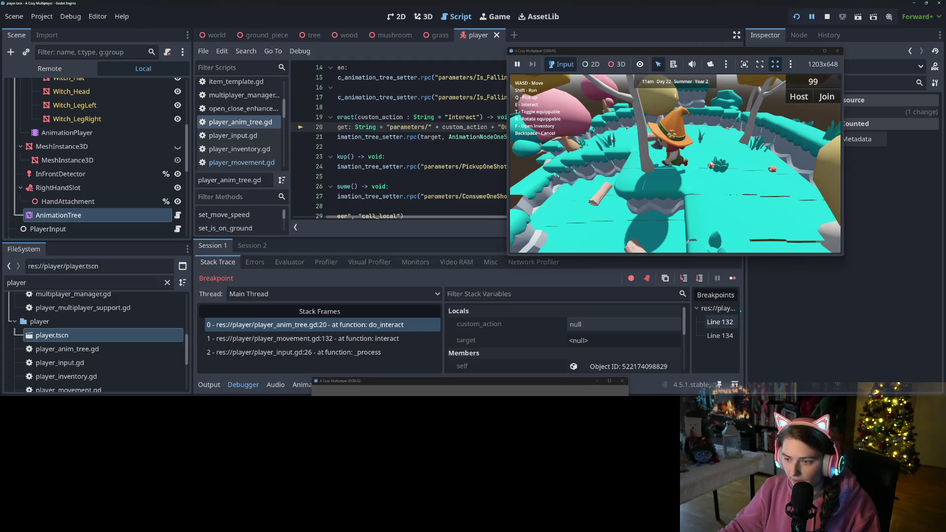
left_click(684, 278)
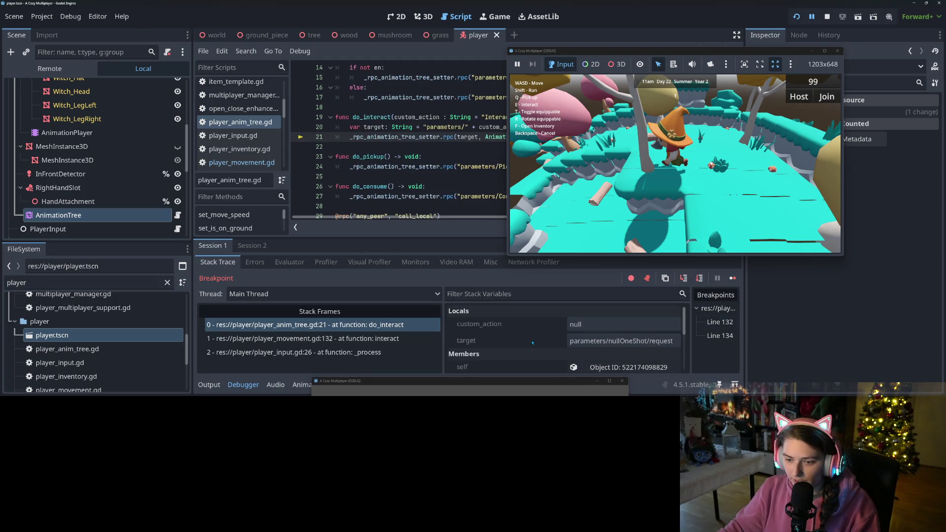
left_click_drag(584, 342, 638, 349)
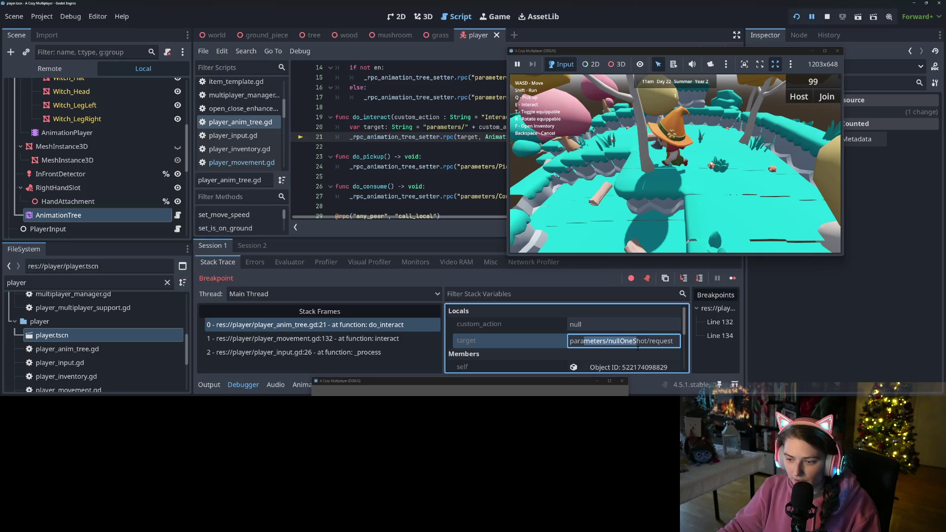
double_click(619, 342)
left_click(618, 342)
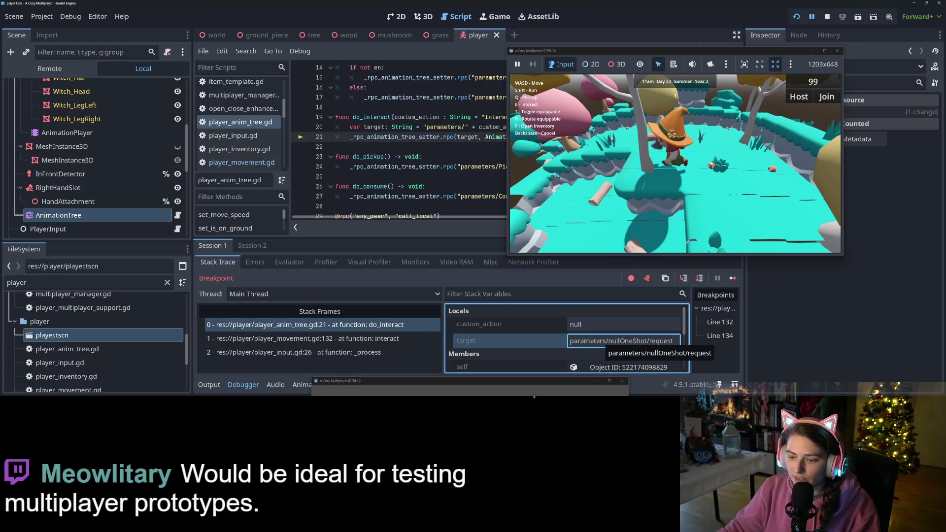
left_click(622, 381)
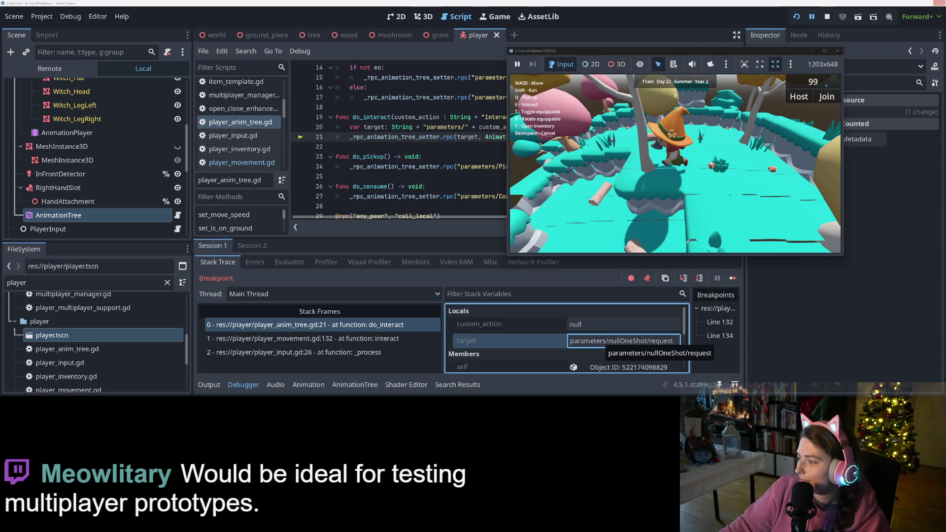
left_click(935, 3)
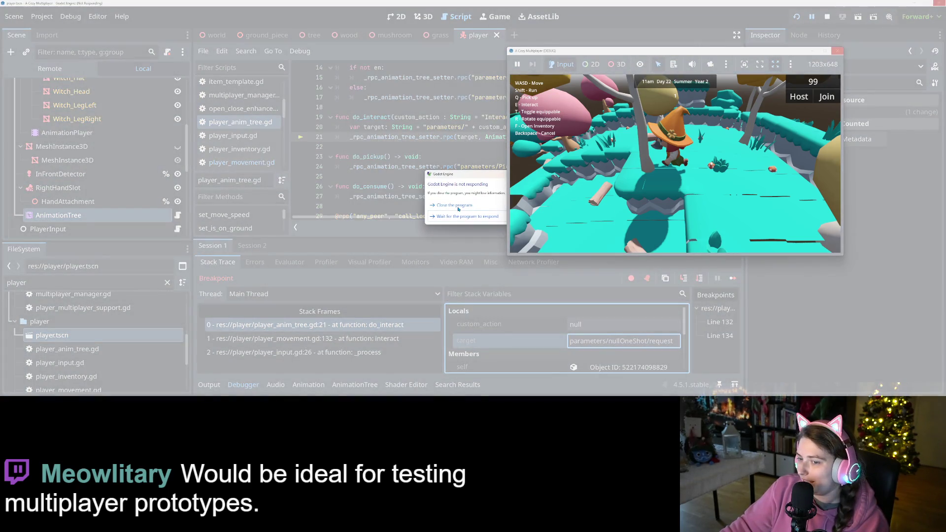
Force-close the unresponsive Godot editor and move the GitHub Desktop window to the left.
left_click(455, 205)
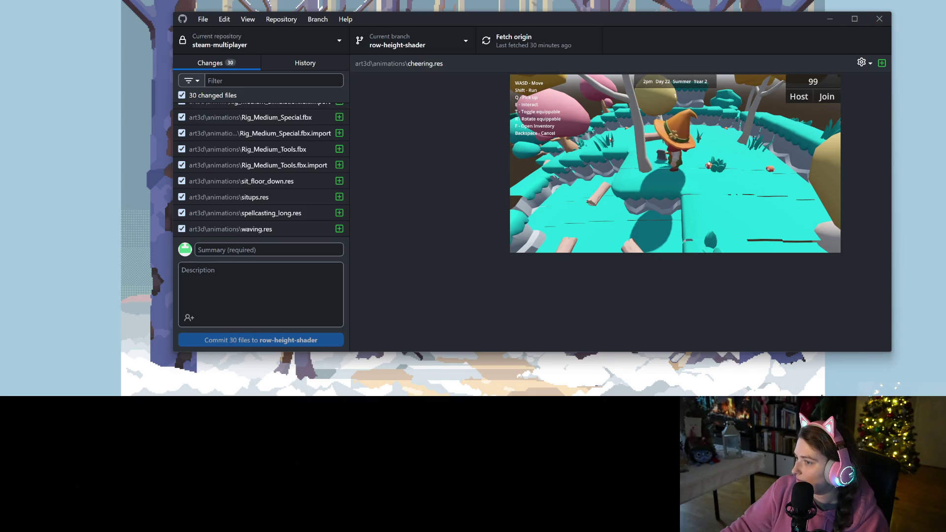
mouse_move(805, 25)
left_mouse_down()
mouse_move(766, 22)
mouse_move(806, 29)
left_mouse_up()
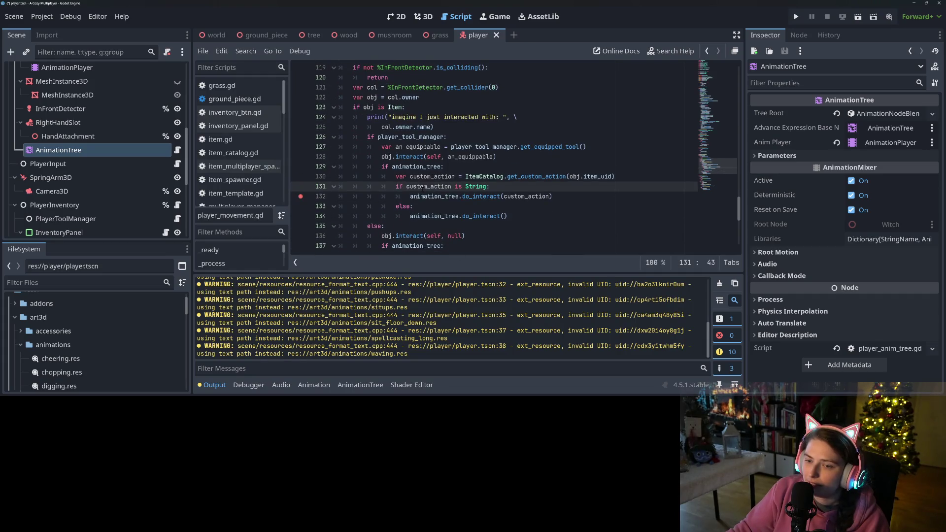
Open get_custom_action in item_catalog.gd and change line 12's return to Null, saving.
double_click(424, 186)
left_click(545, 177, "ctrl")
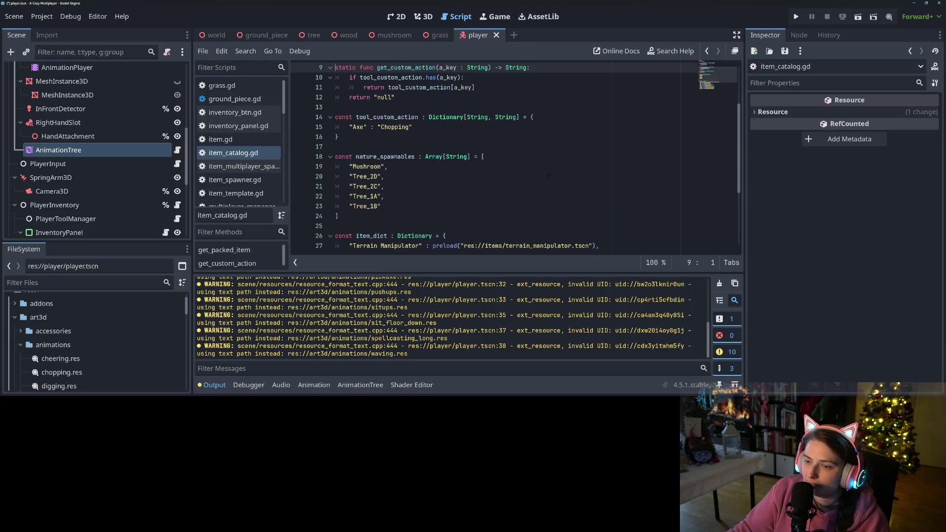
scroll(539, 176, "up", 3)
left_click(539, 176)
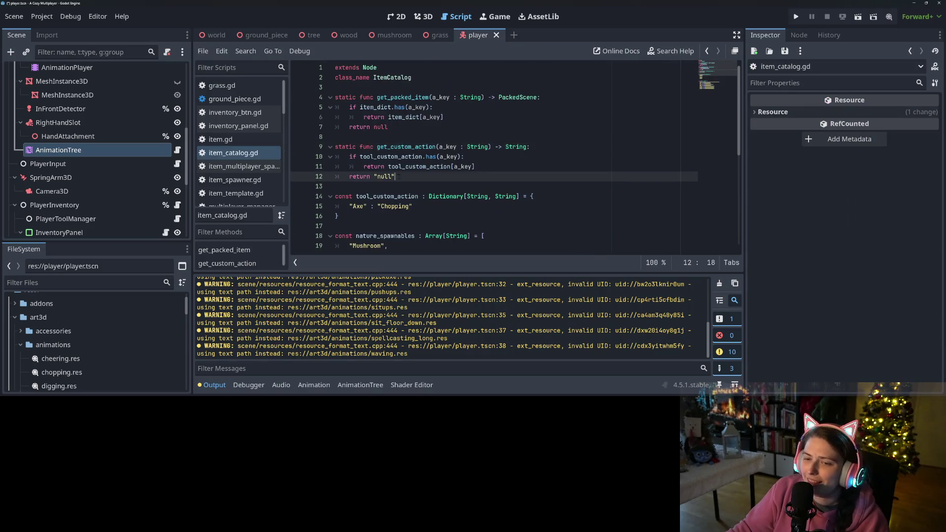
key("BackSpace")
key("BackSpace")
key("BackSpace")
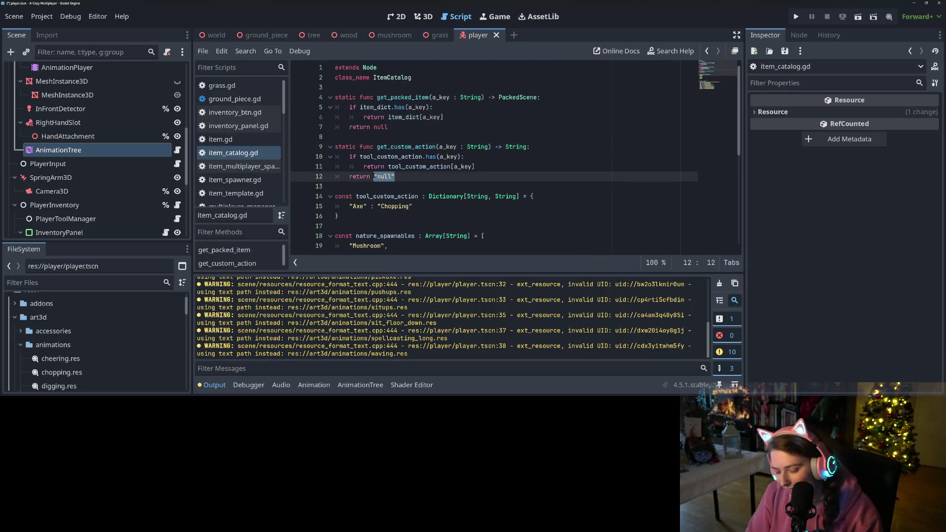
type("Null")
key("ctrl+s")
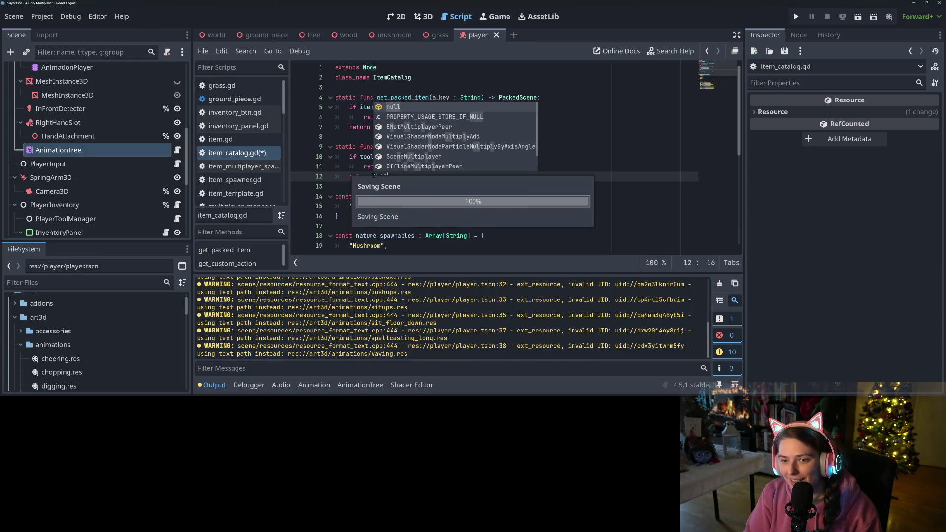
Try None and then null as line 12's return value, saving each time.
key("BackSpace")
key("BackSpace")
key("BackSpace")
type("one")
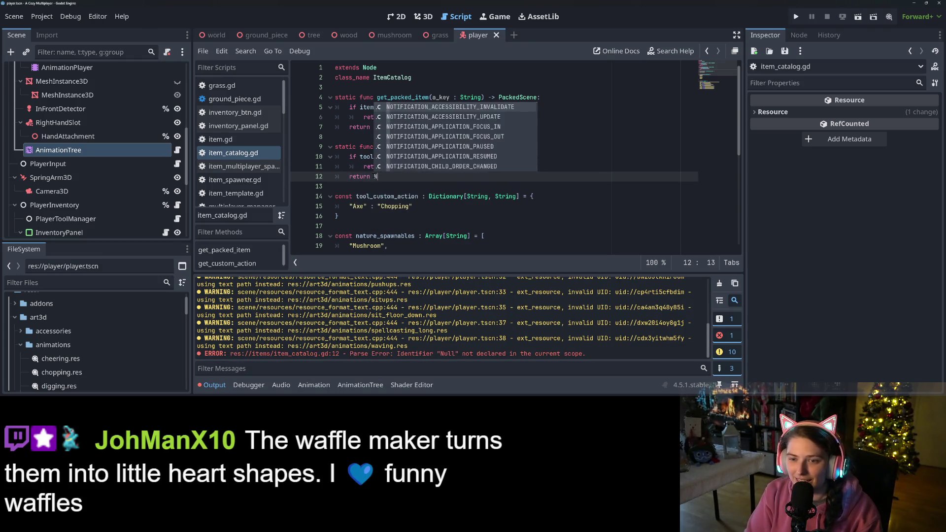
key("ctrl+s")
left_click(375, 177)
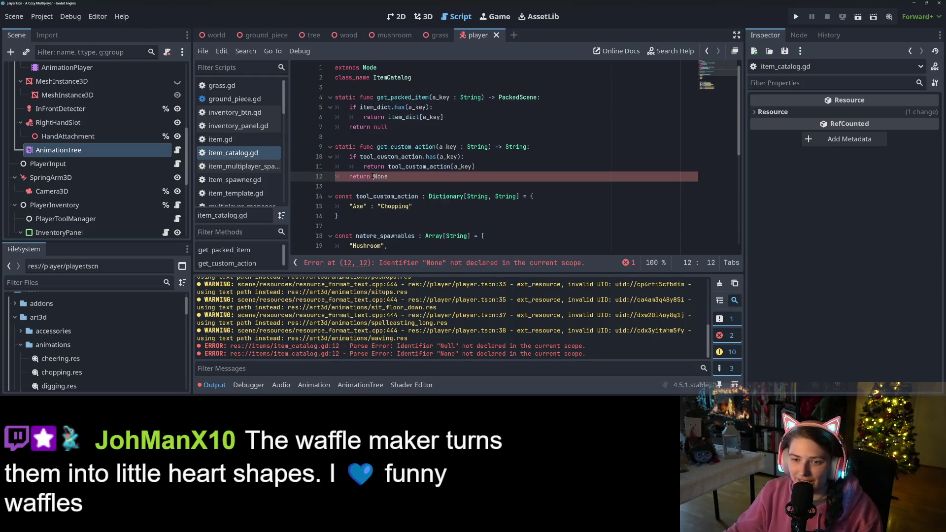
double_click(381, 127)
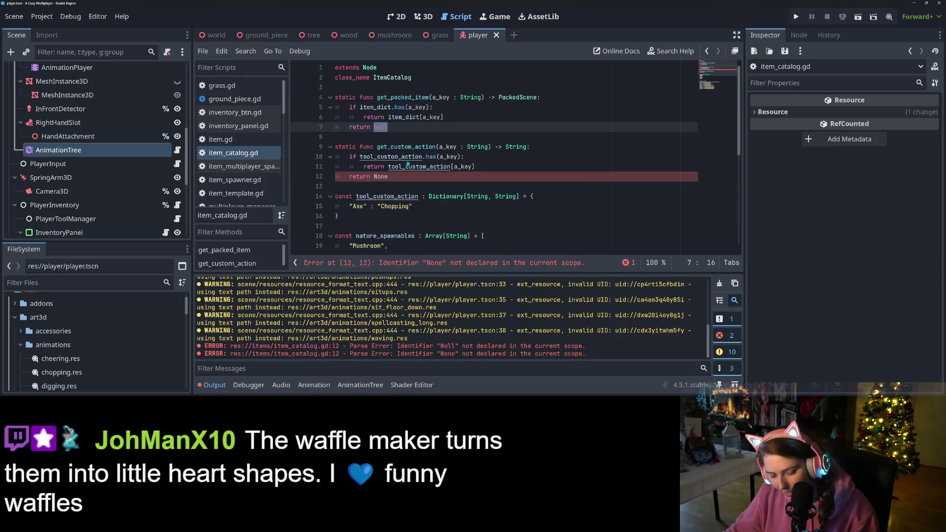
double_click(380, 176)
type("null")
key("ctrl+s")
Review line 10 and the String return type of get_custom_action.
left_click(493, 157)
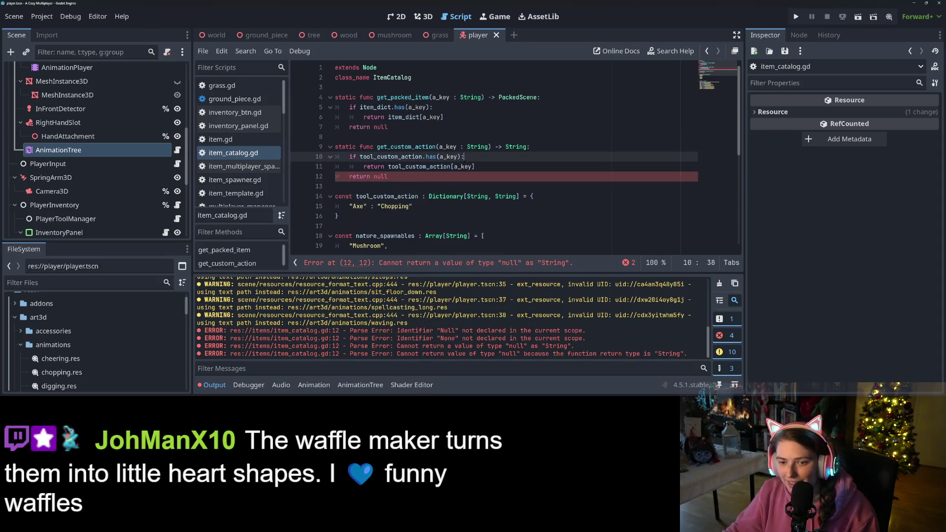
scroll(493, 205, "down", 2)
scroll(486, 202, "up", 1)
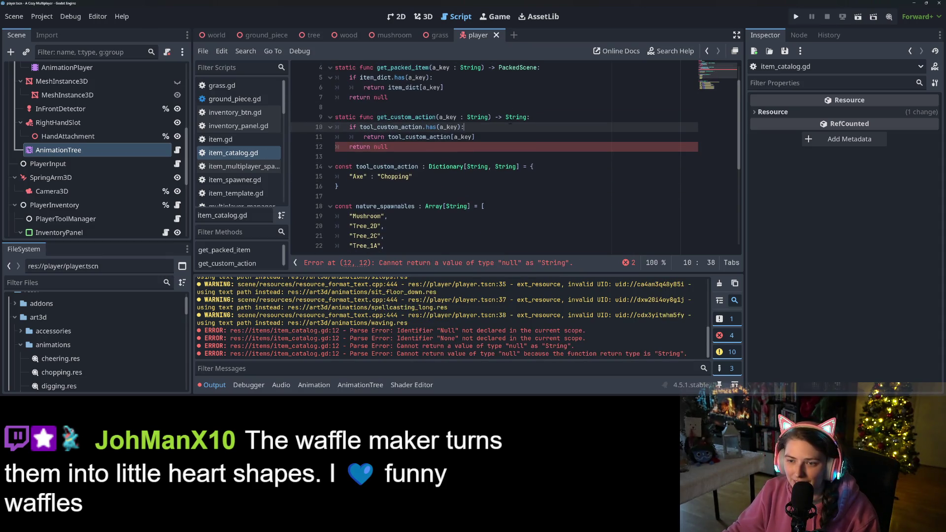
double_click(510, 118)
type("\"\"")
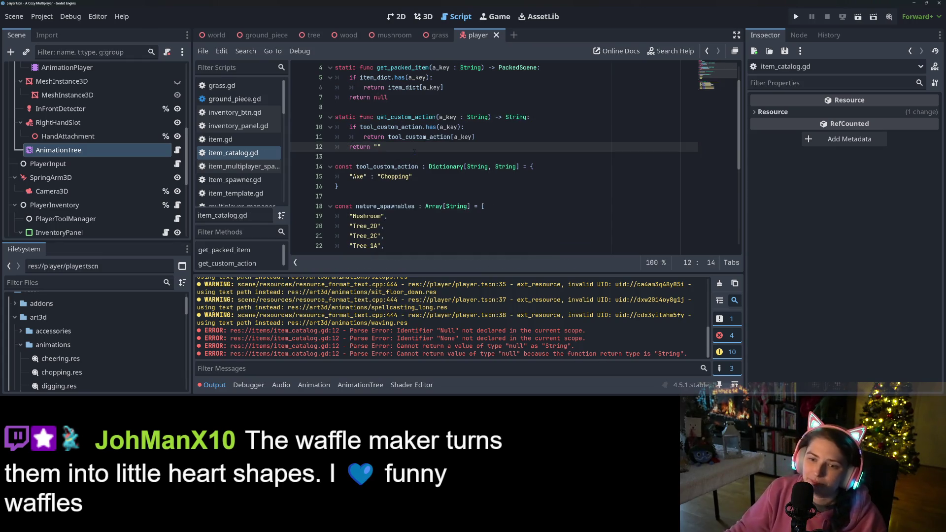
In player_movement.gd, change line 131's 'is String' check to 'custom_action == ""'.
left_click(239, 167)
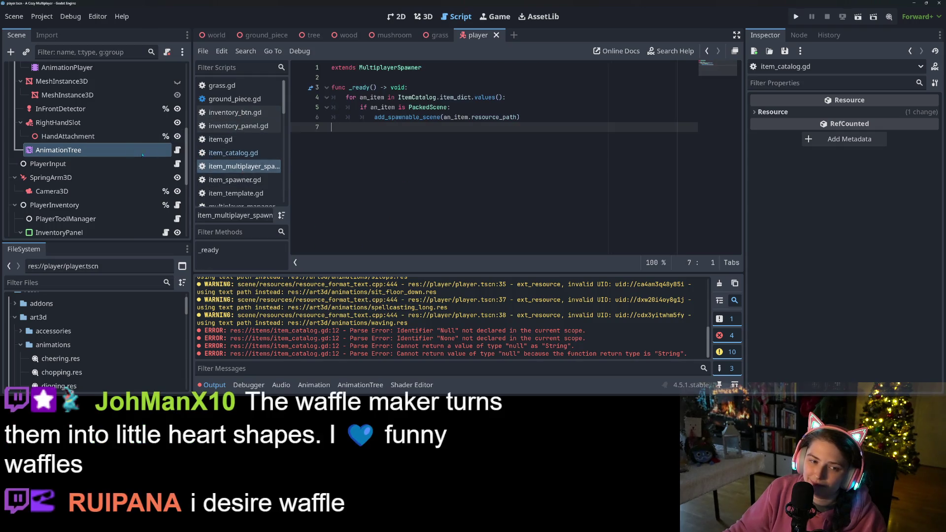
scroll(148, 123, "up", 10)
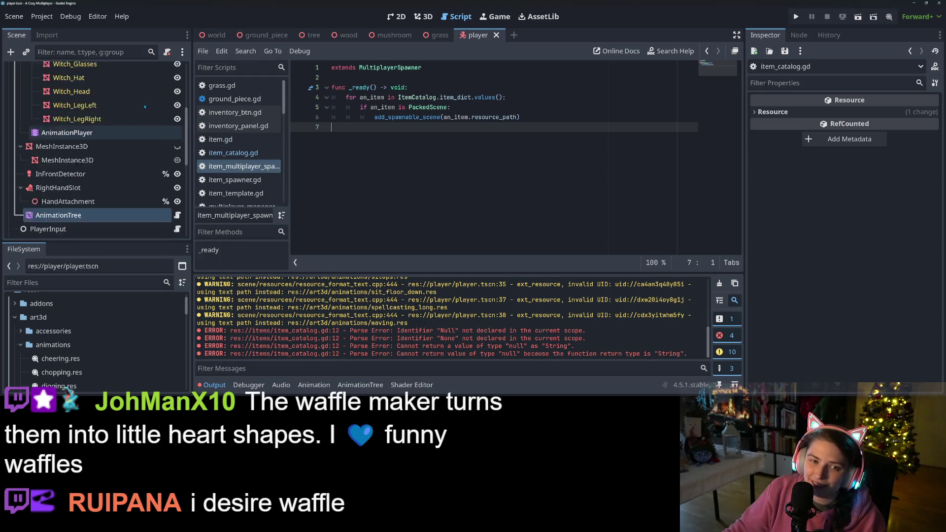
left_click(167, 70)
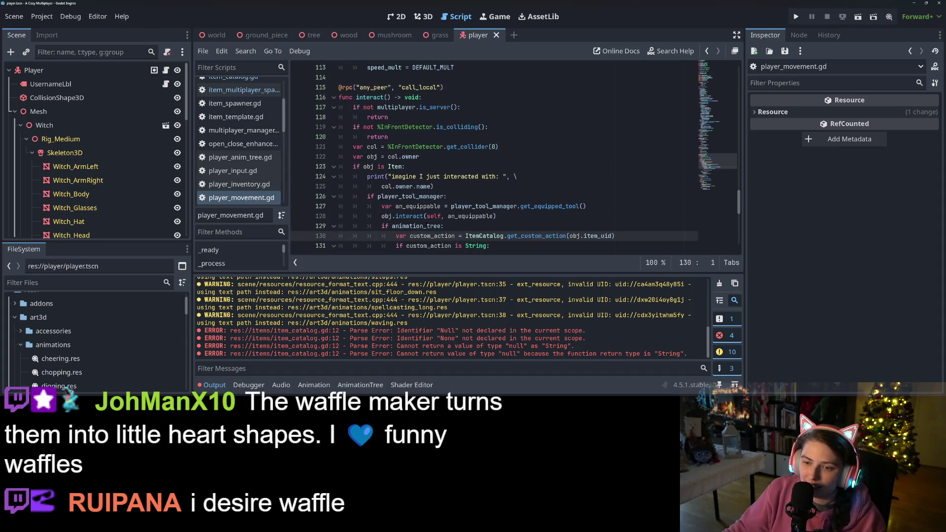
scroll(458, 187, "down", 2)
left_click(457, 186)
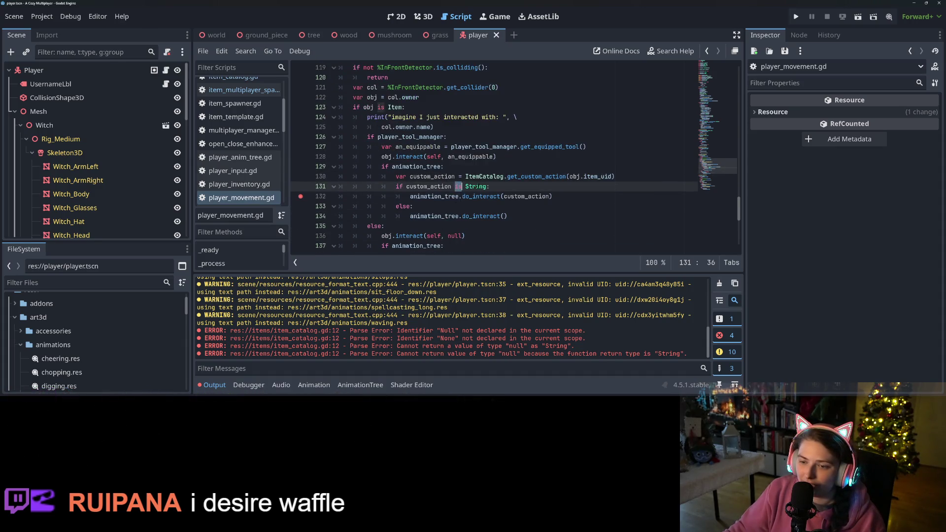
key("ctrl+shift+Left")
key("ctrl+shift+Left")
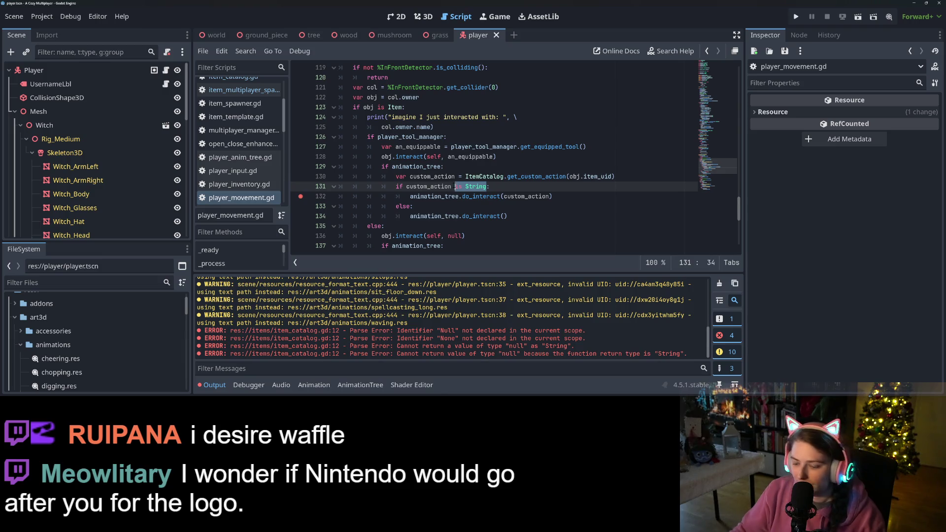
key("BackSpace")
type("\"\"")
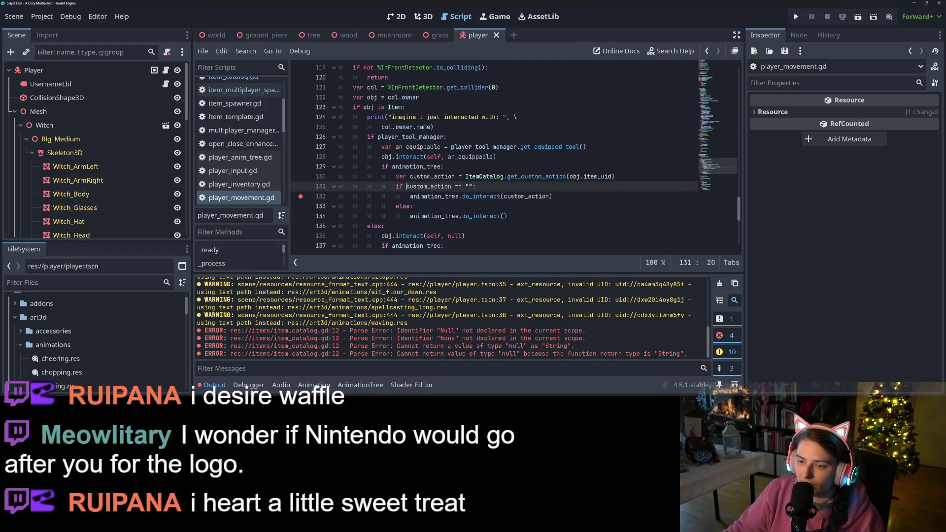
Swap the branches so the if calls do_interact() and the else do_interact(custom_action), then save.
left_click(504, 216)
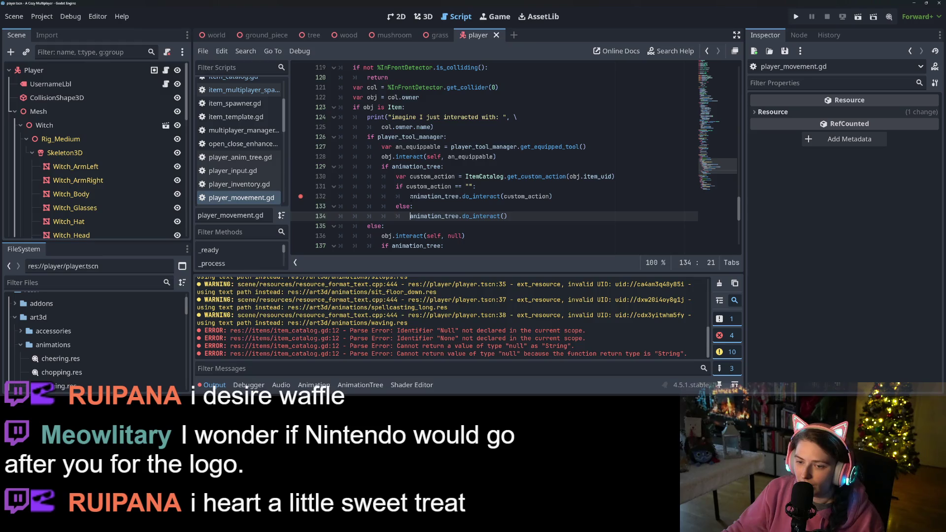
left_click_drag(411, 196, 547, 197)
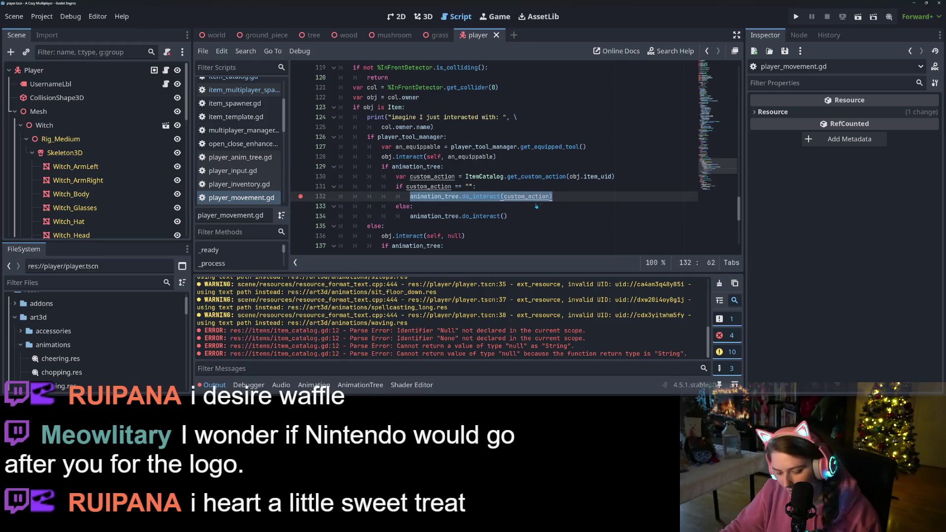
key("BackSpace")
key("Down")
key("End")
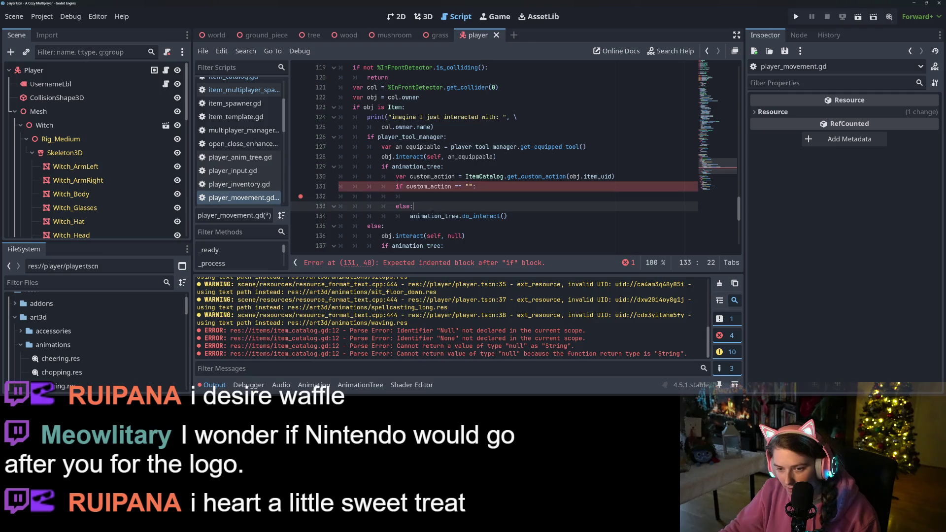
left_click_drag(409, 216, 510, 217)
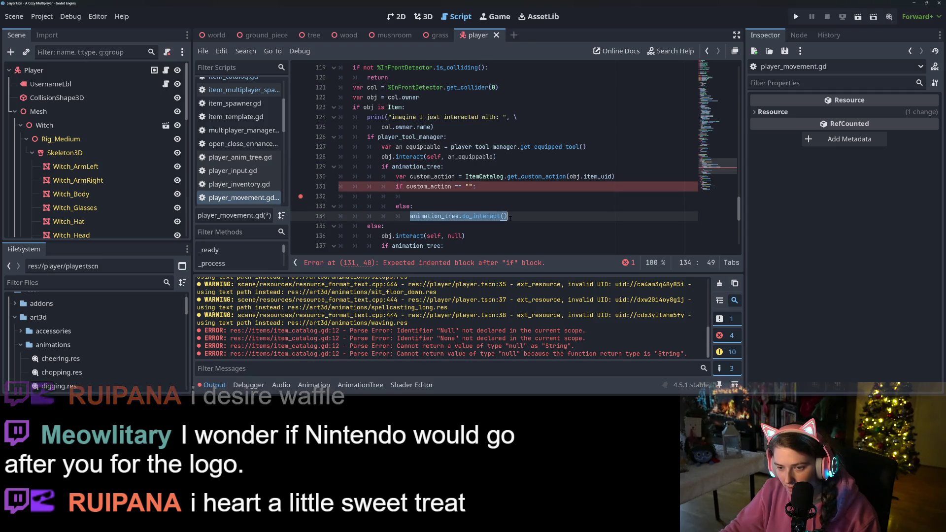
type("animation_tree.do_interact(custom_action)")
left_click(470, 197)
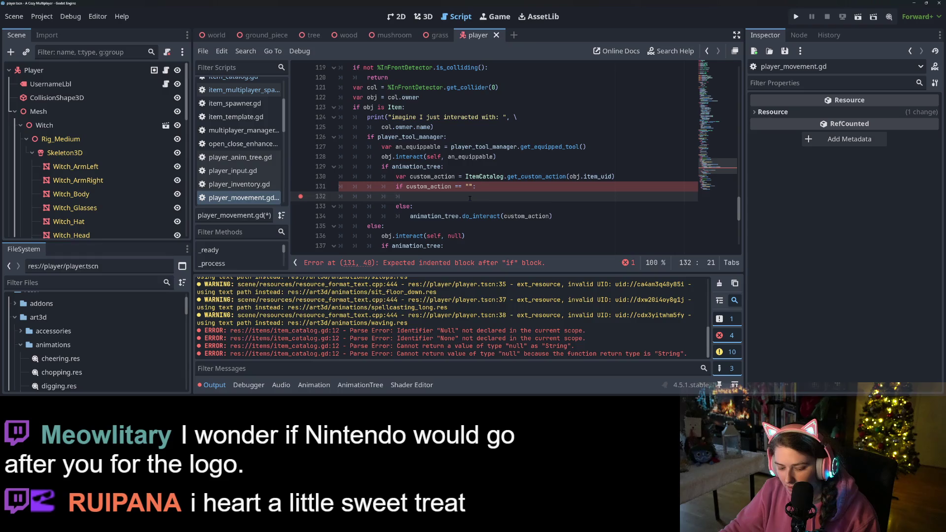
type("animation_tree.do_interact(custom_action)")
key("Left")
key("ctrl+BackSpace")
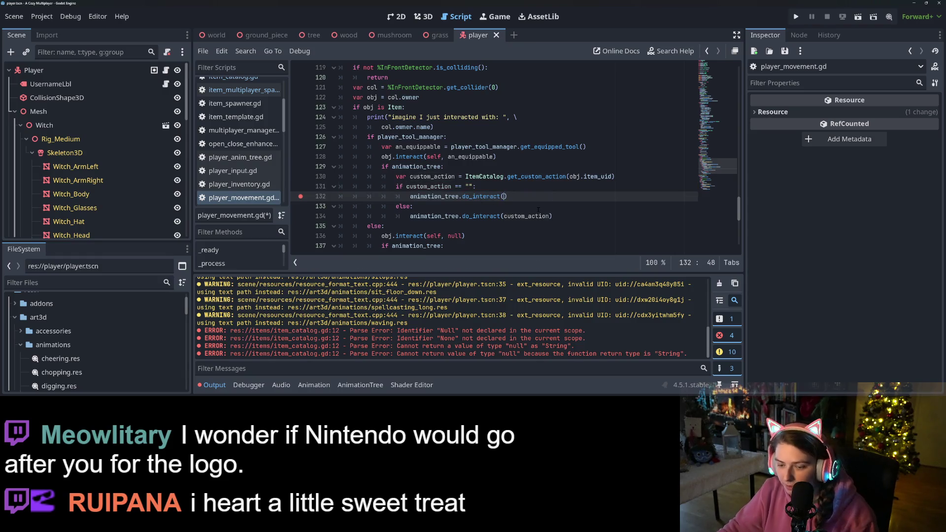
key("ctrl+s")
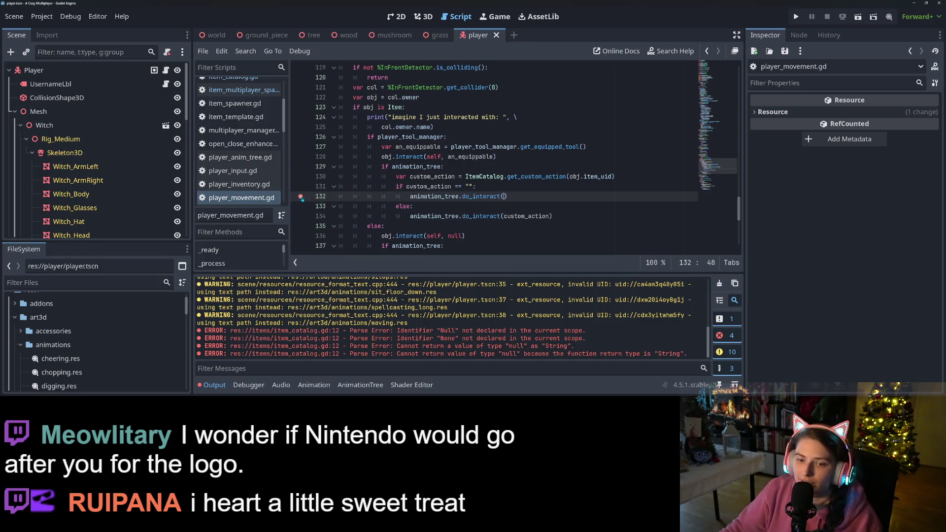
left_click(482, 189)
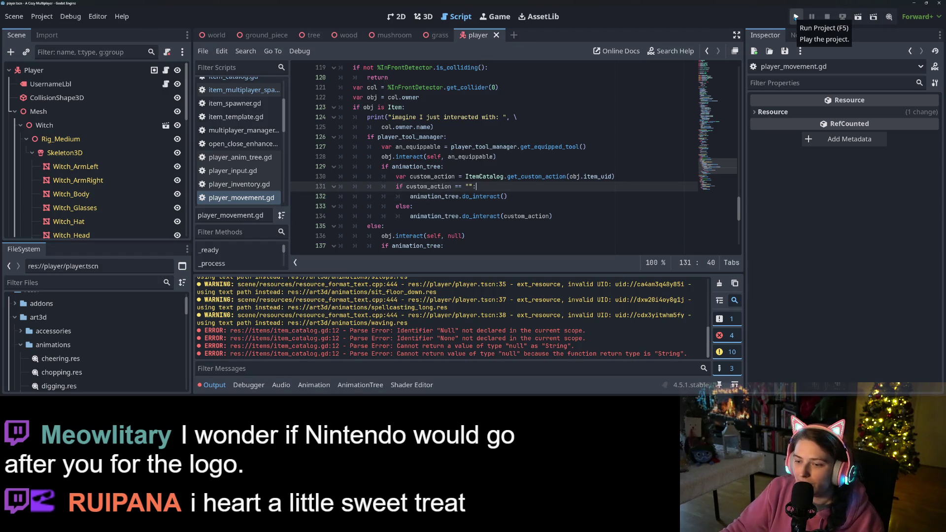
Run the game full-screen, load the save, equip the axe with T, chop a tree with E, then restart with F5.
left_click(795, 18)
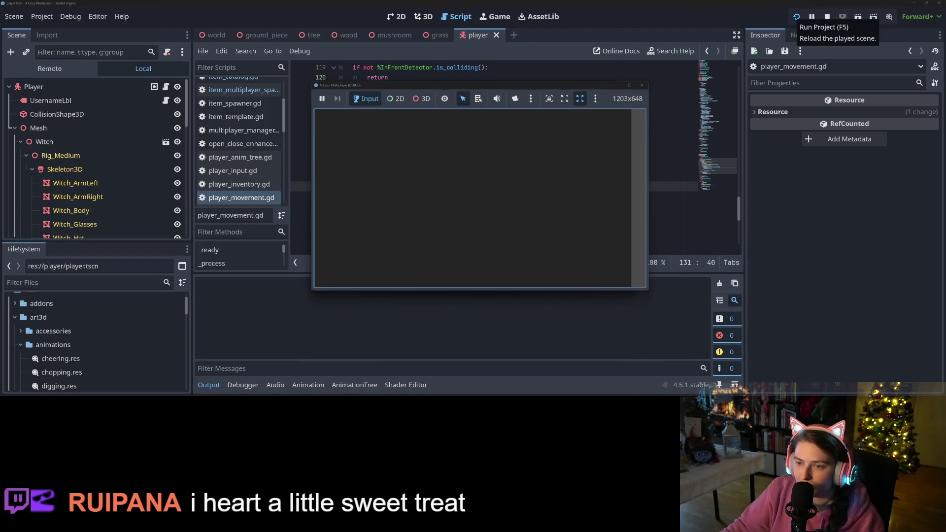
left_click(630, 85)
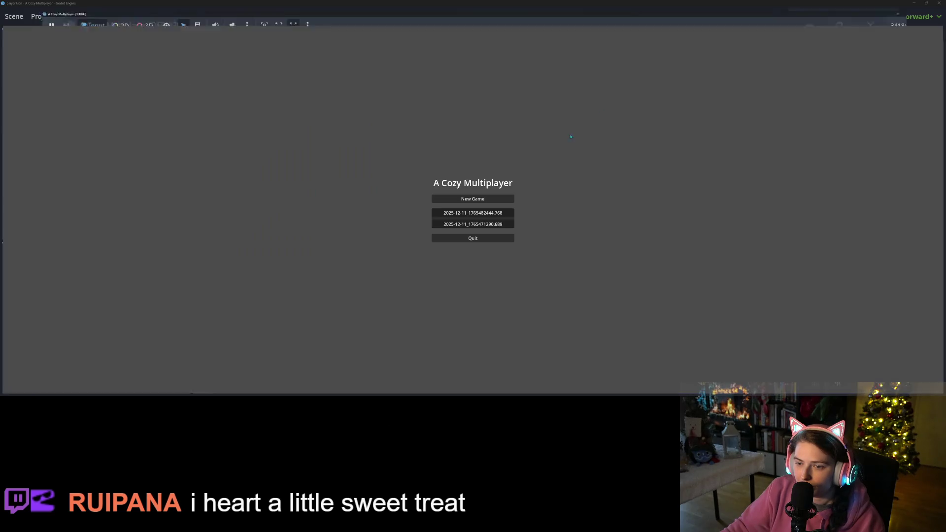
left_click(479, 217)
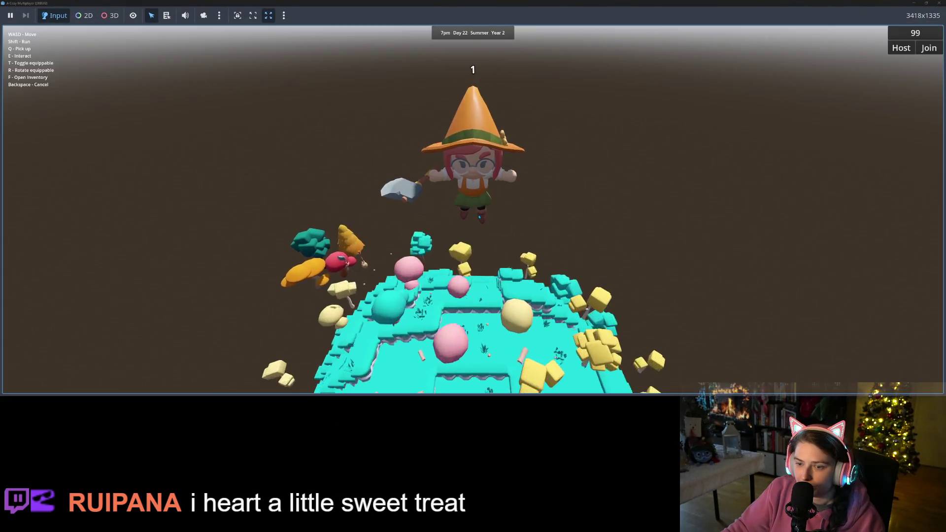
key("w")
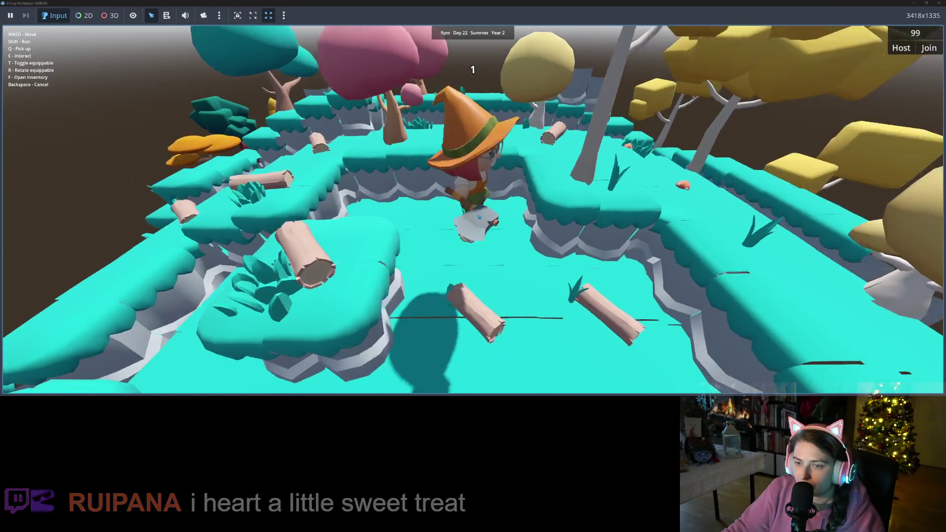
key("w")
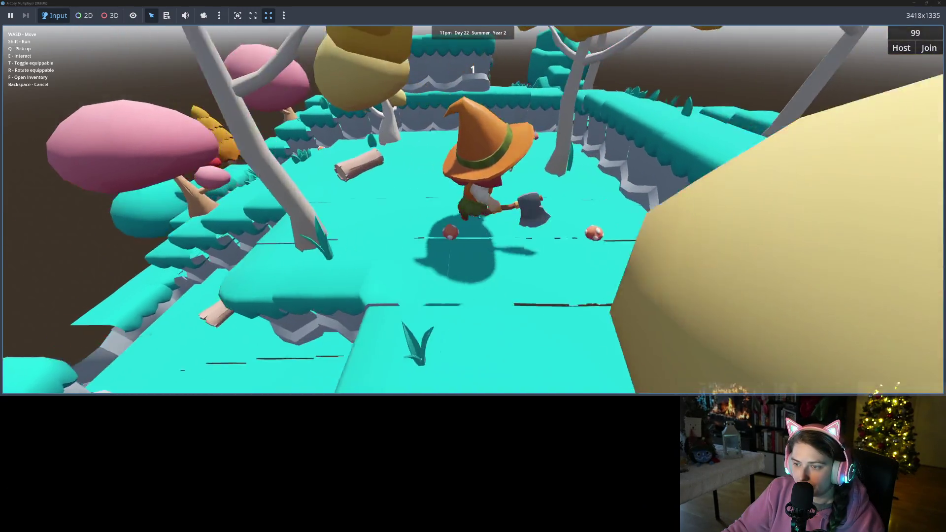
key("w")
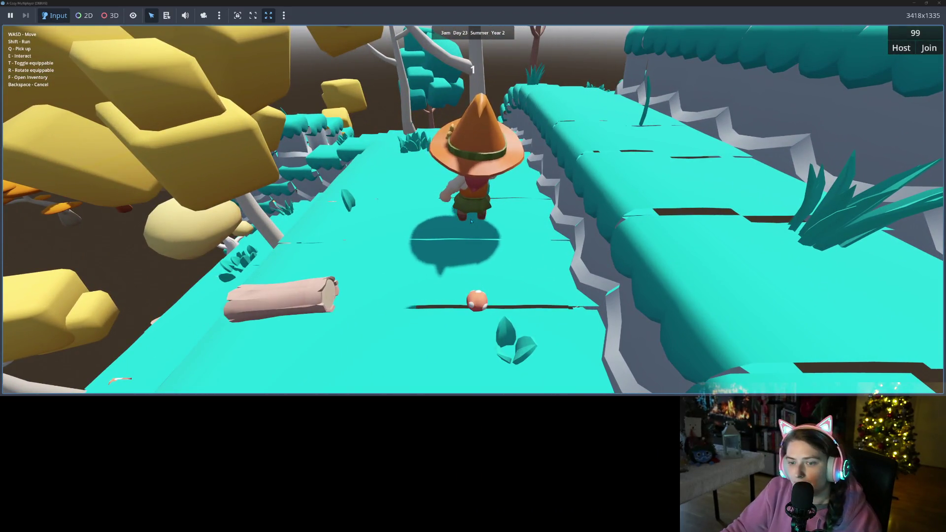
key("w")
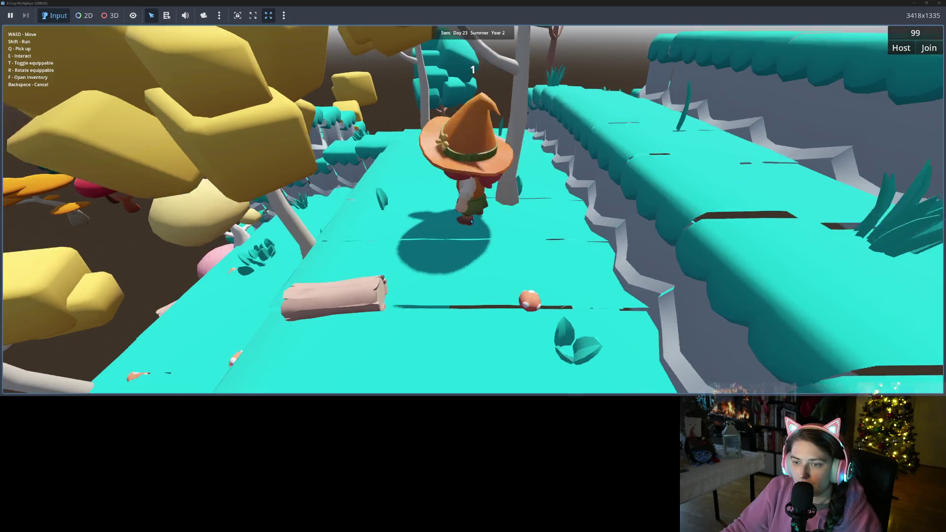
key("t")
key("e")
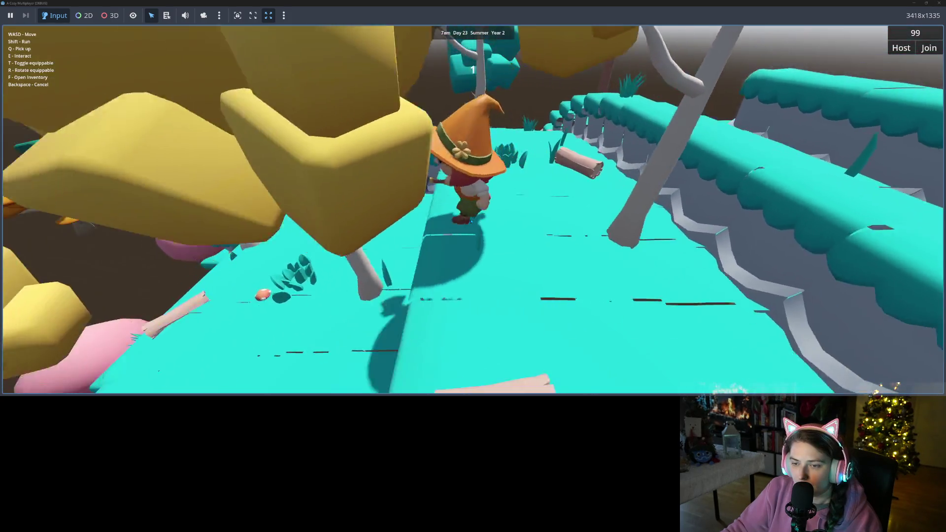
key("w")
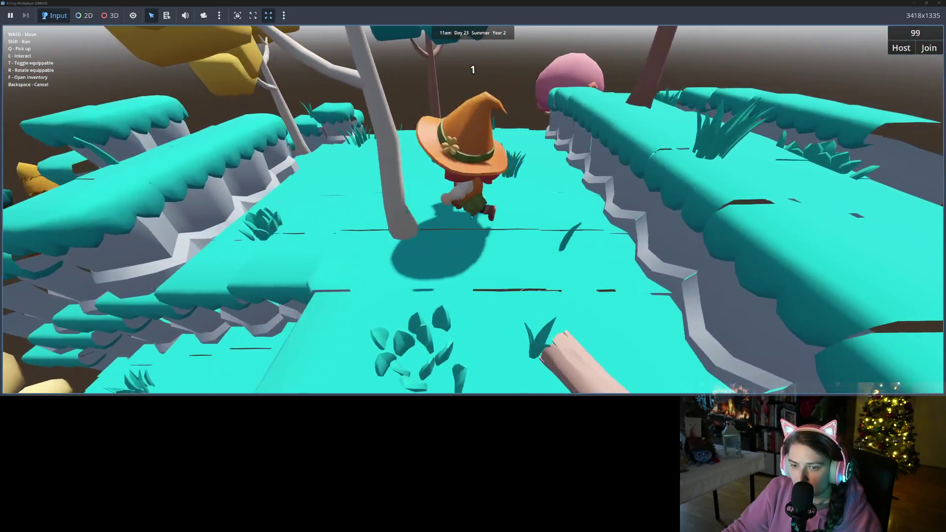
key("s")
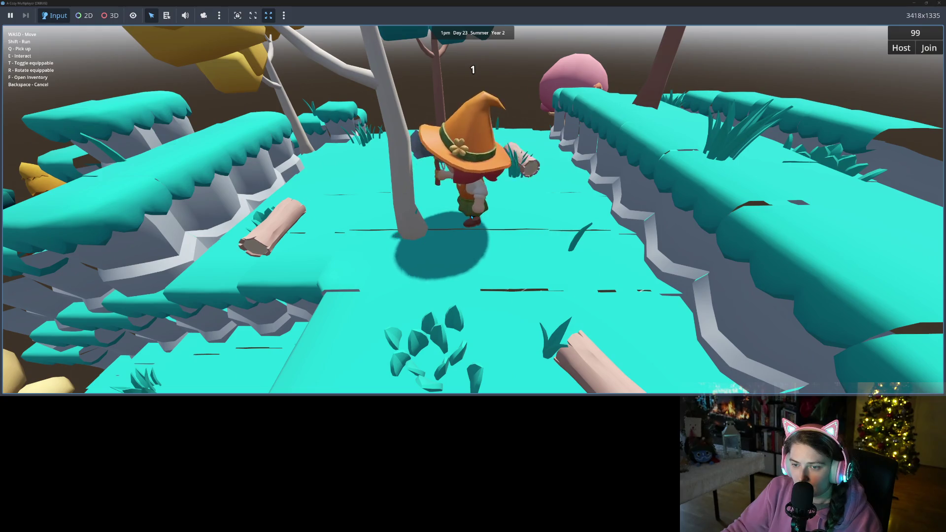
key("s")
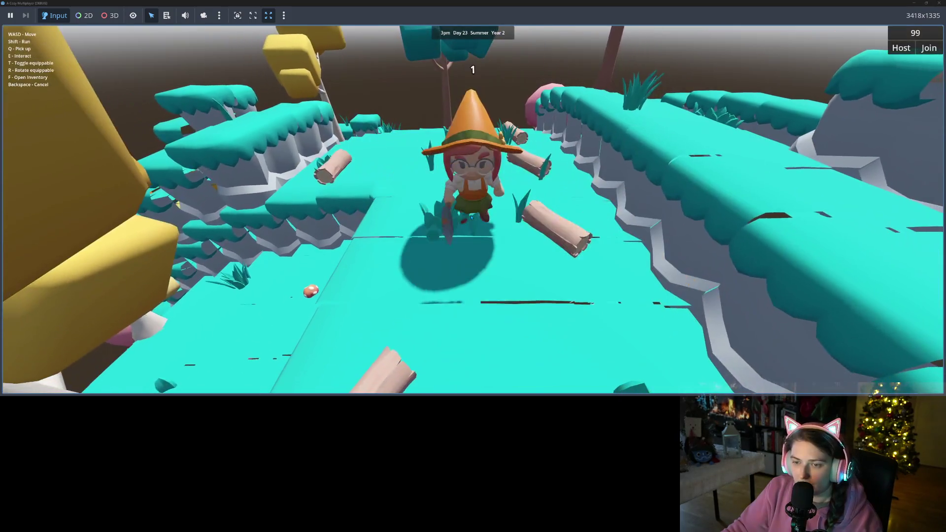
key("w")
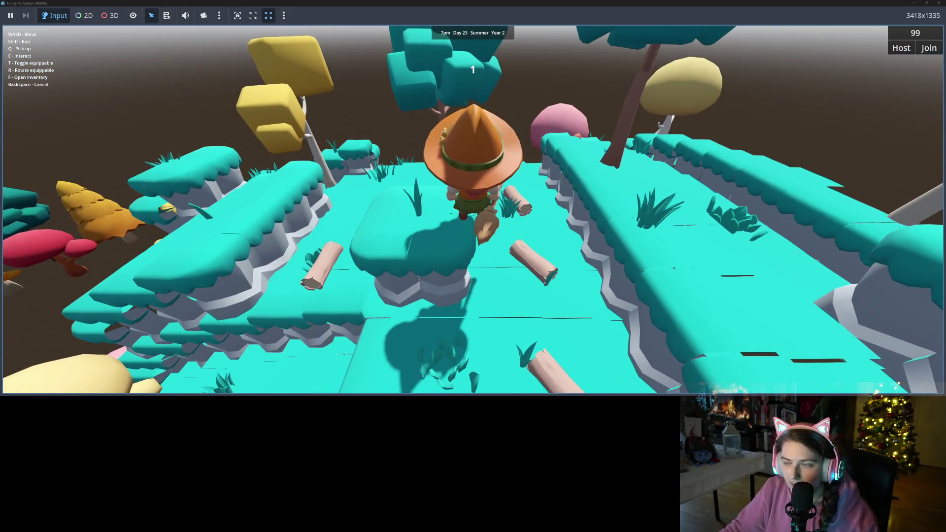
key("F5")
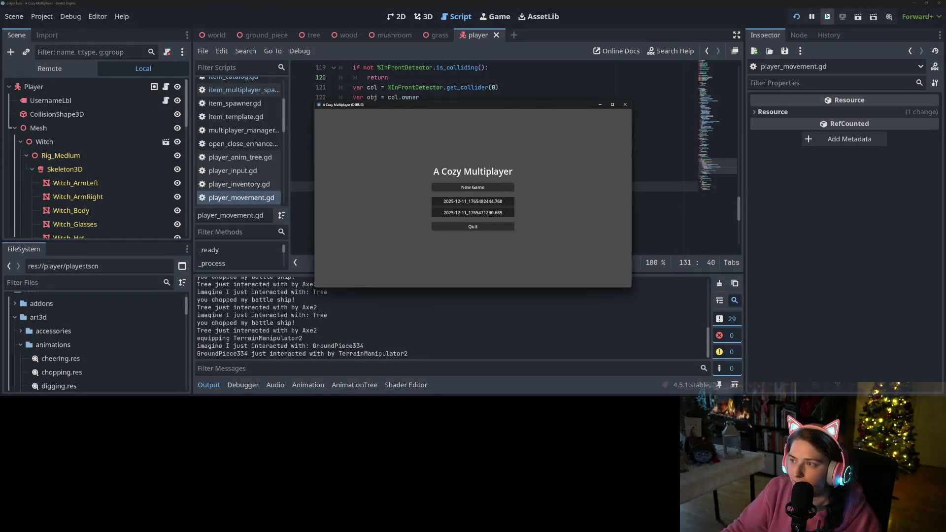
left_click(828, 16)
left_click(460, 176)
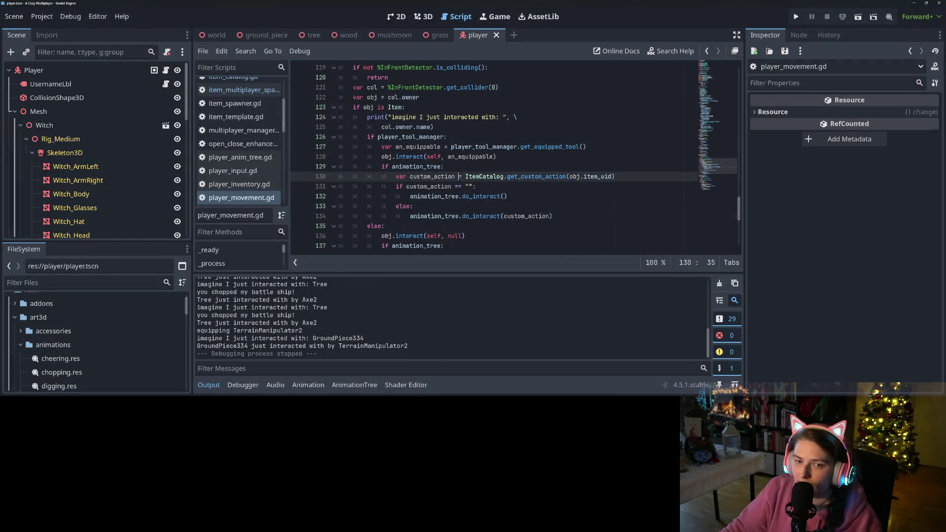
scroll(422, 203, "up", 1)
scroll(422, 204, "up", 1)
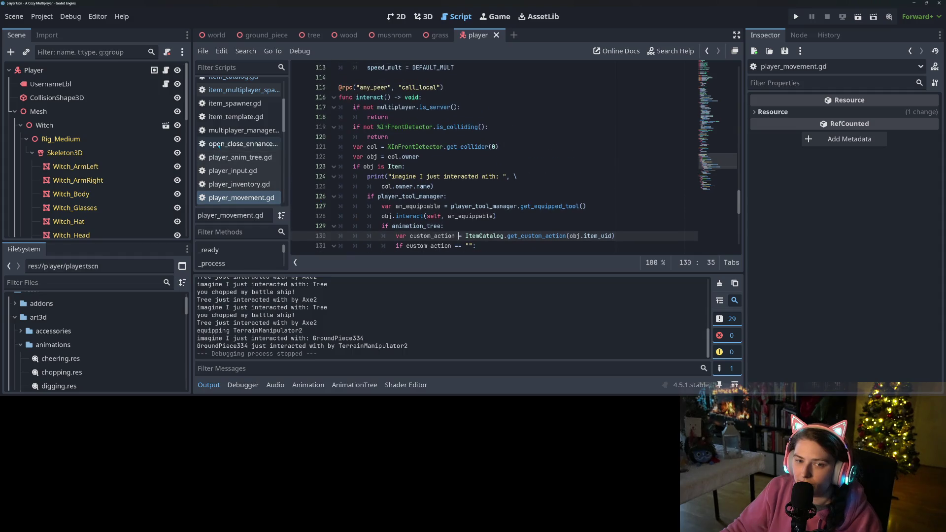
scroll(239, 148, "up", 2)
left_click(238, 154)
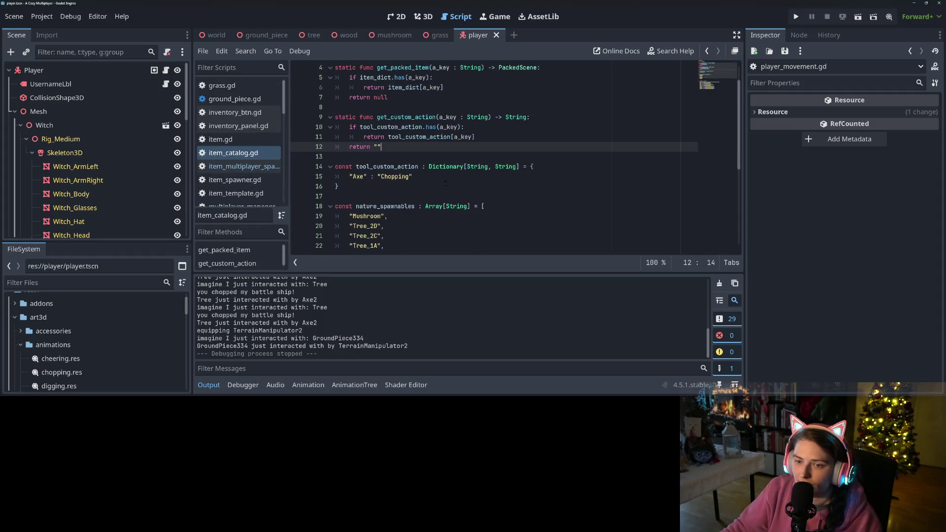
double_click(428, 137)
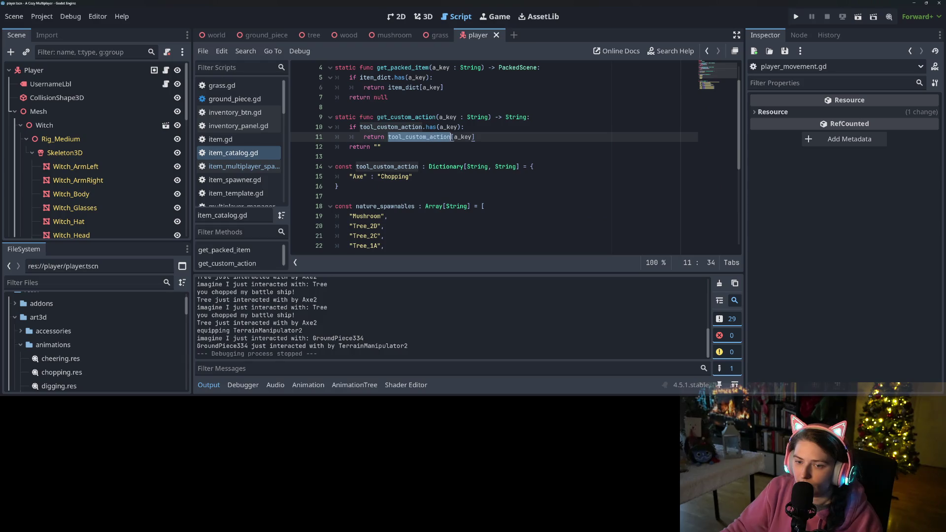
double_click(463, 137)
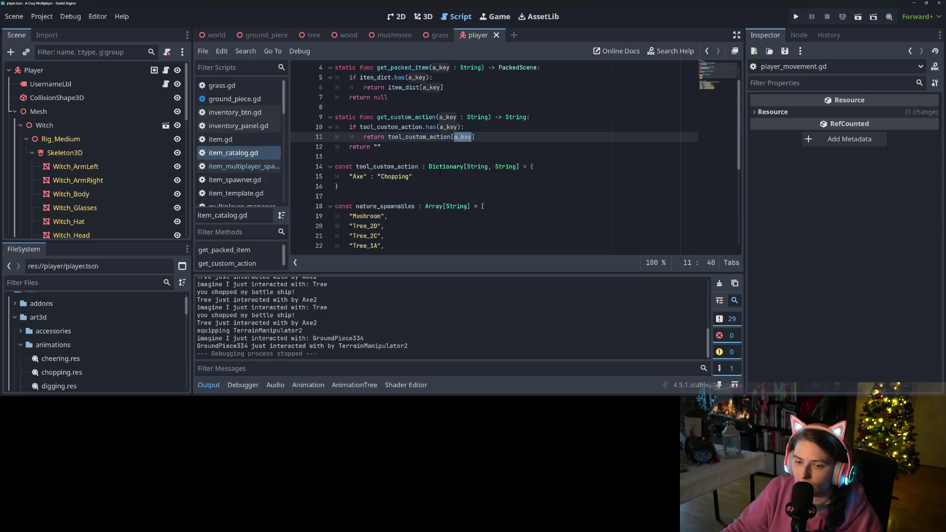
scroll(440, 173, "down", 4)
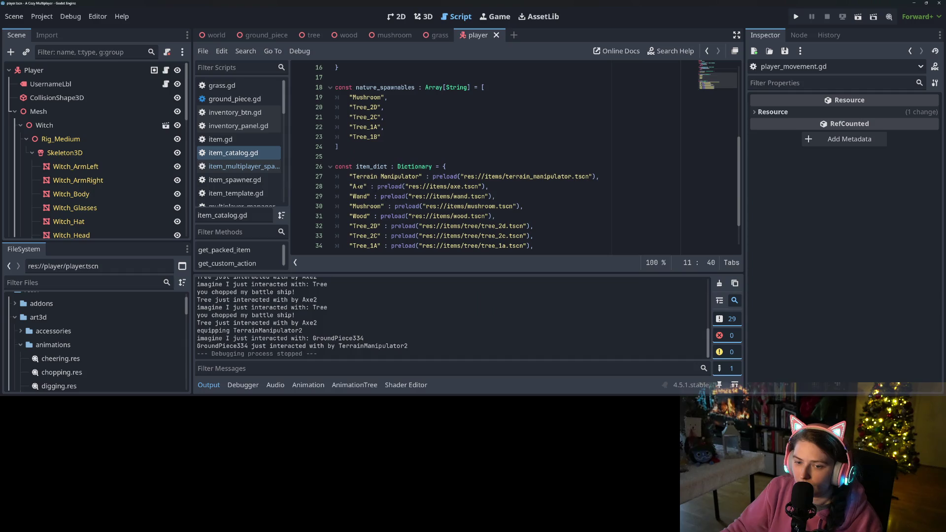
double_click(357, 187)
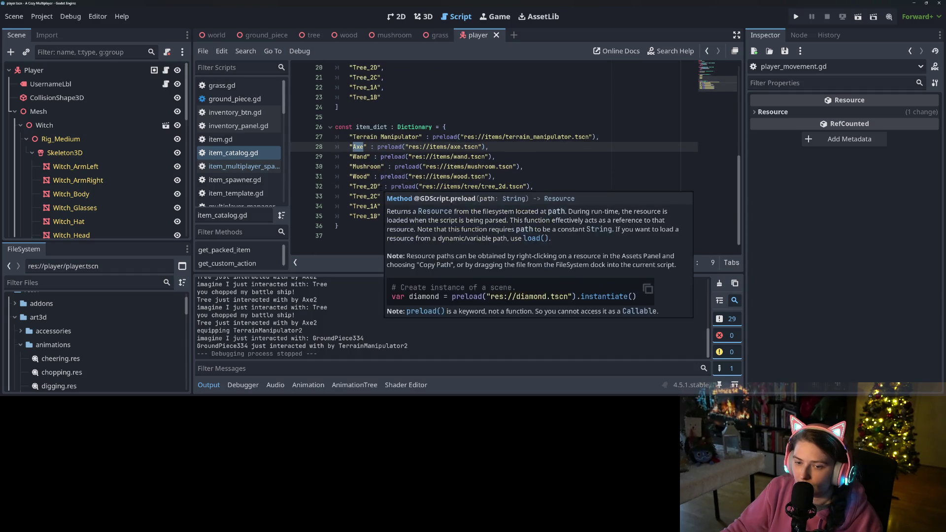
scroll(381, 188, "up", 4)
scroll(380, 188, "up", 1)
left_click(415, 196)
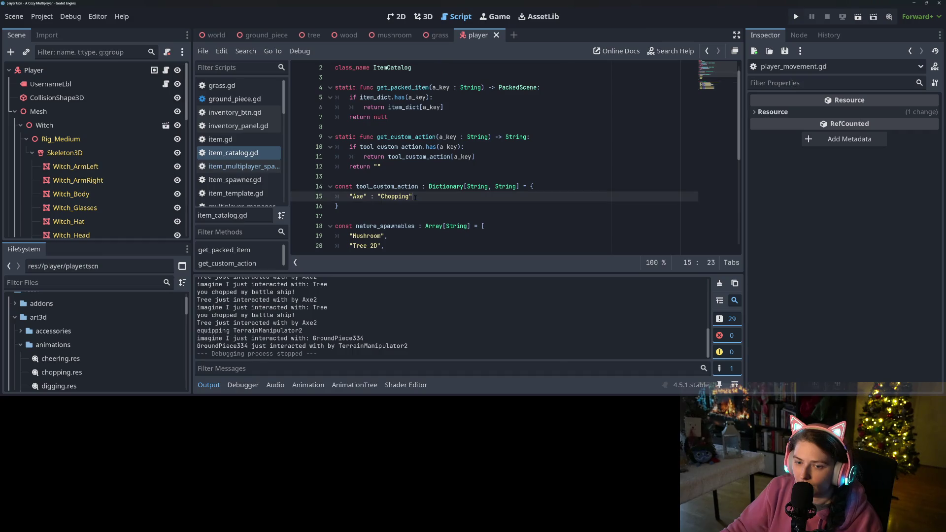
scroll(411, 197, "down", 2)
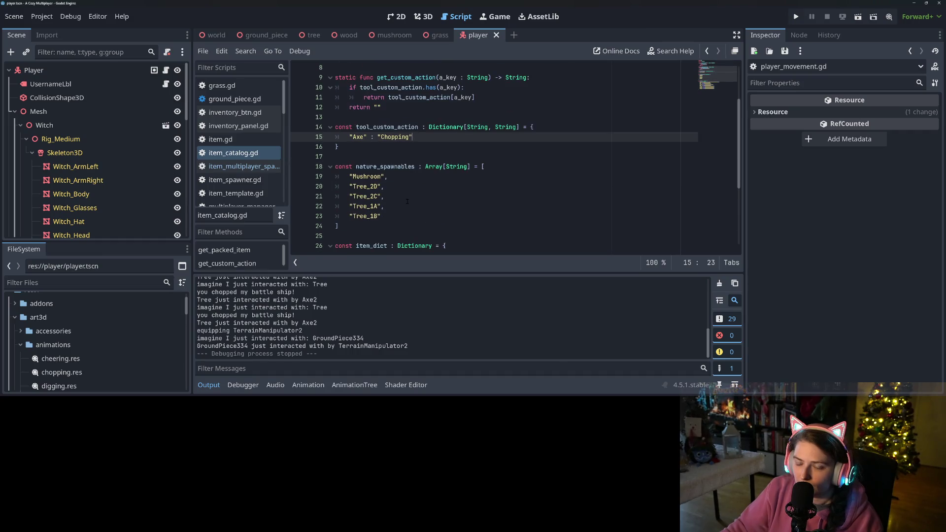
scroll(407, 201, "down", 4)
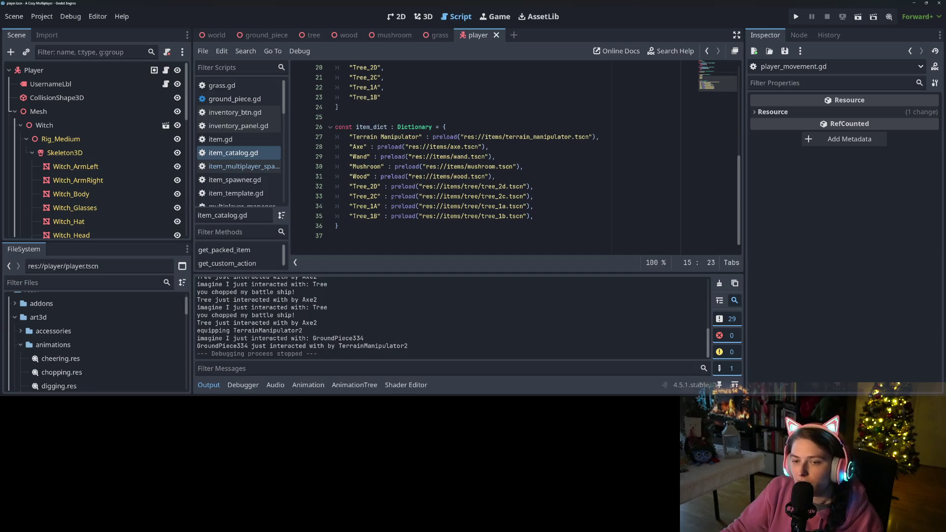
double_click(358, 147)
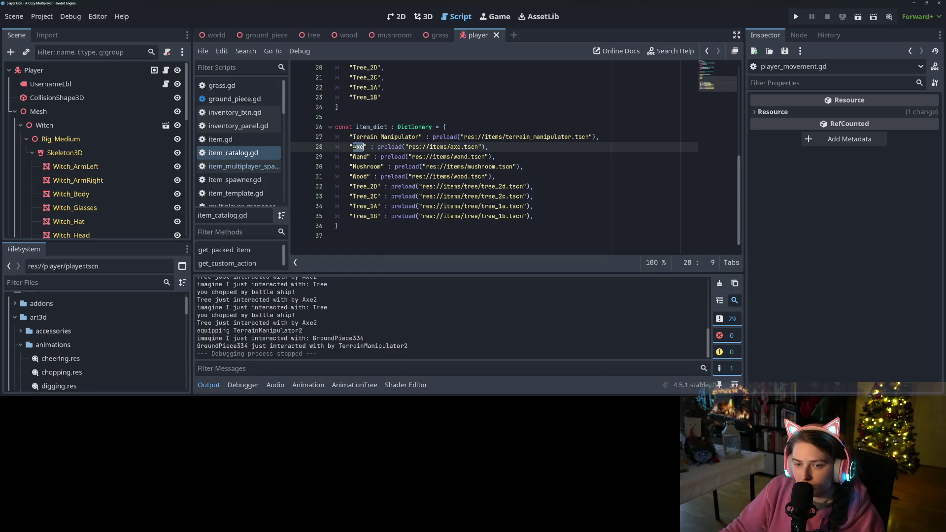
scroll(258, 175, "down", 6)
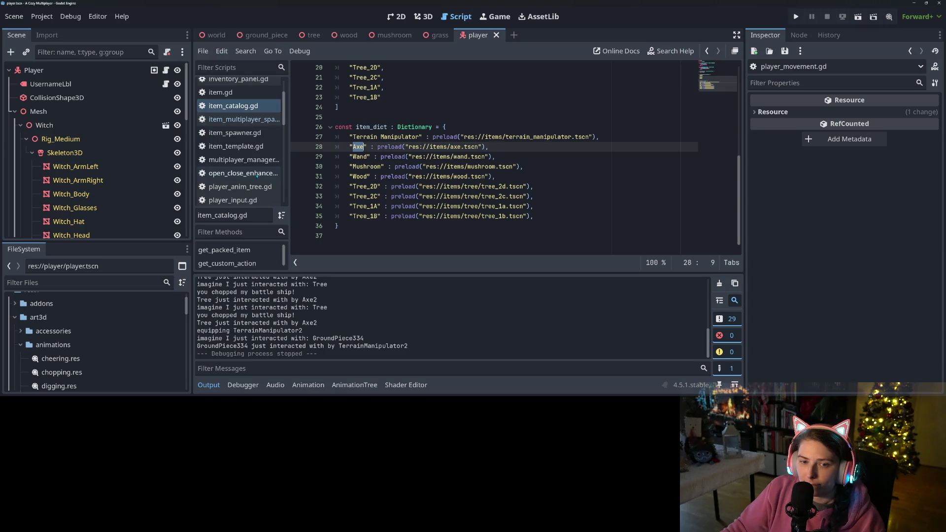
scroll(255, 179, "down", 5)
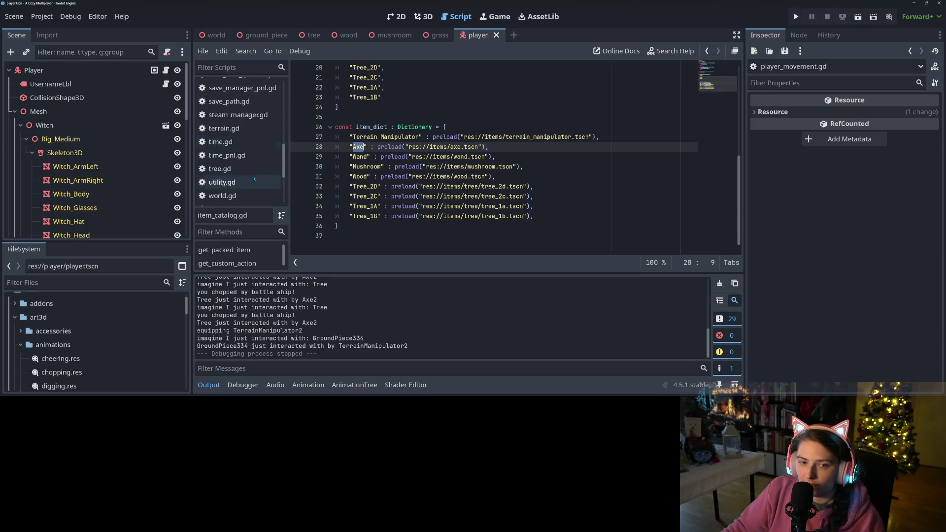
scroll(254, 179, "up", 5)
scroll(255, 179, "down", 2)
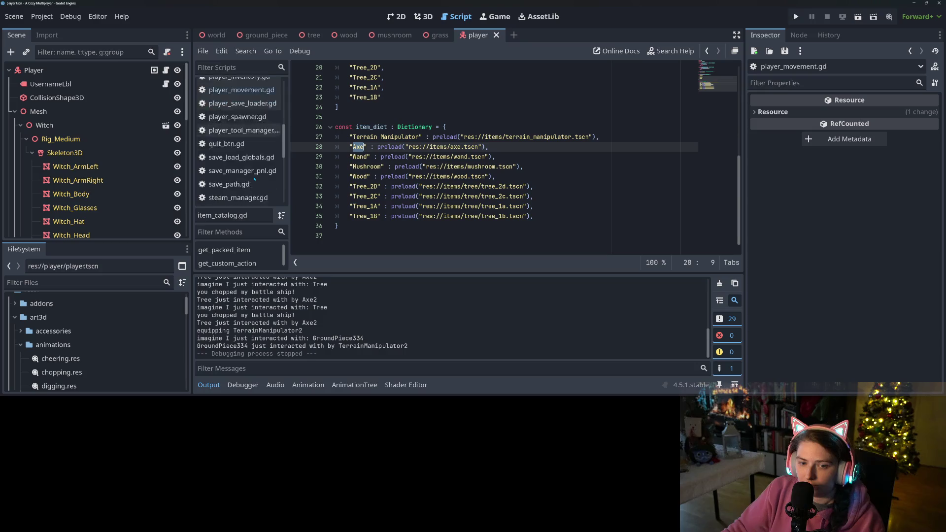
left_click(426, 116)
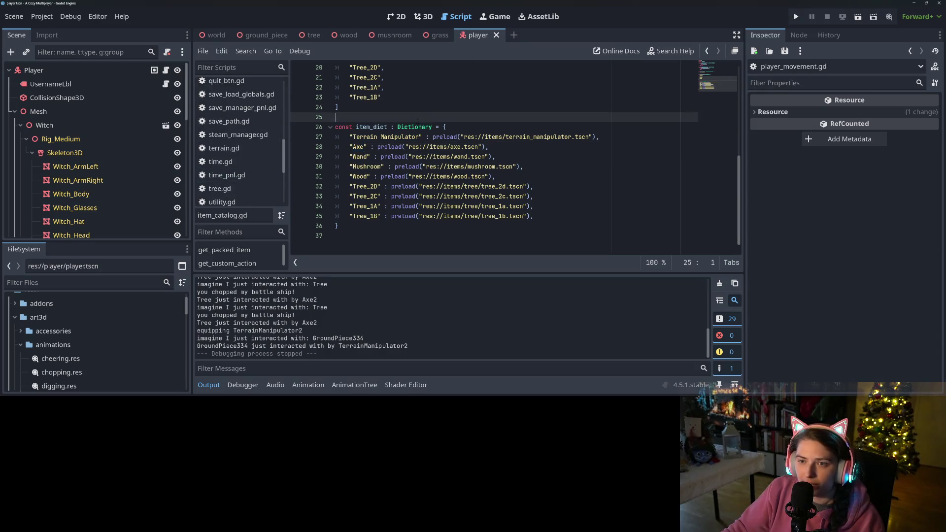
In item_catalog.gd, review the Axe key and get_custom_action's tool_custom_action check and return line.
left_click(47, 283)
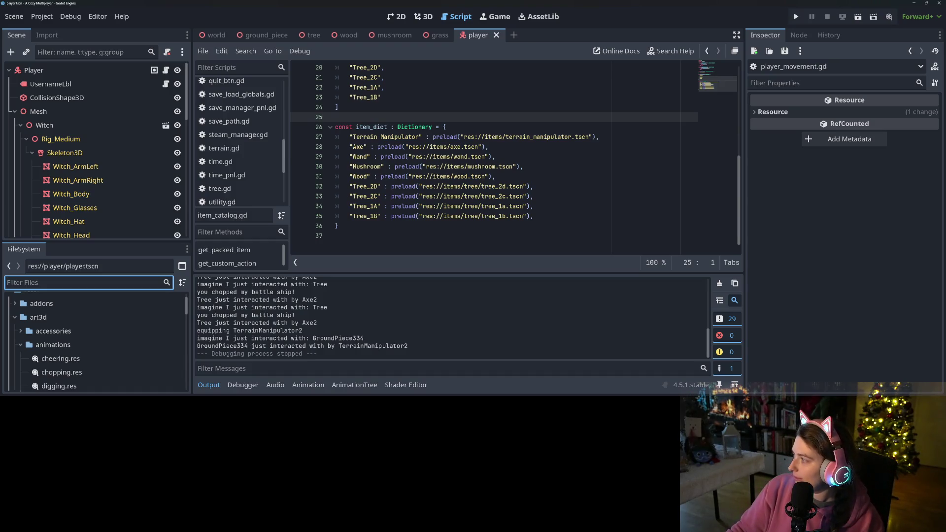
left_click(375, 216)
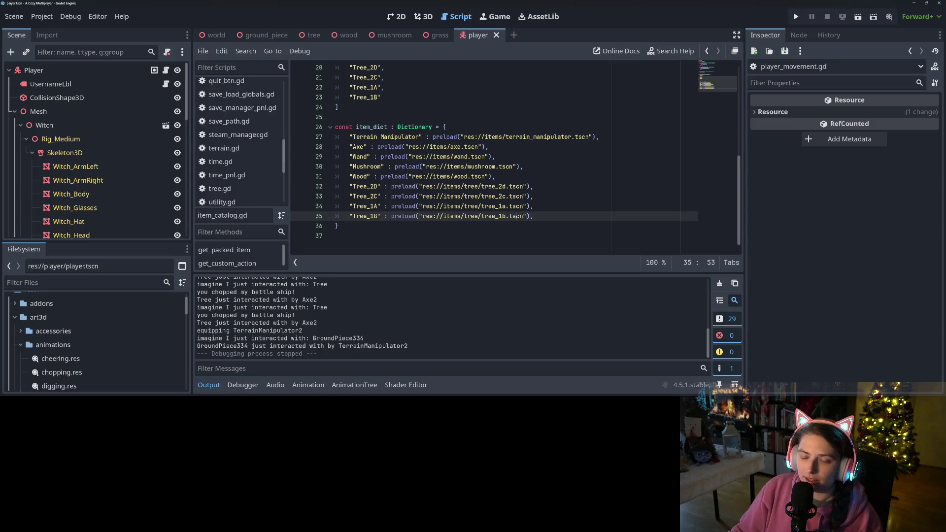
left_click(361, 157)
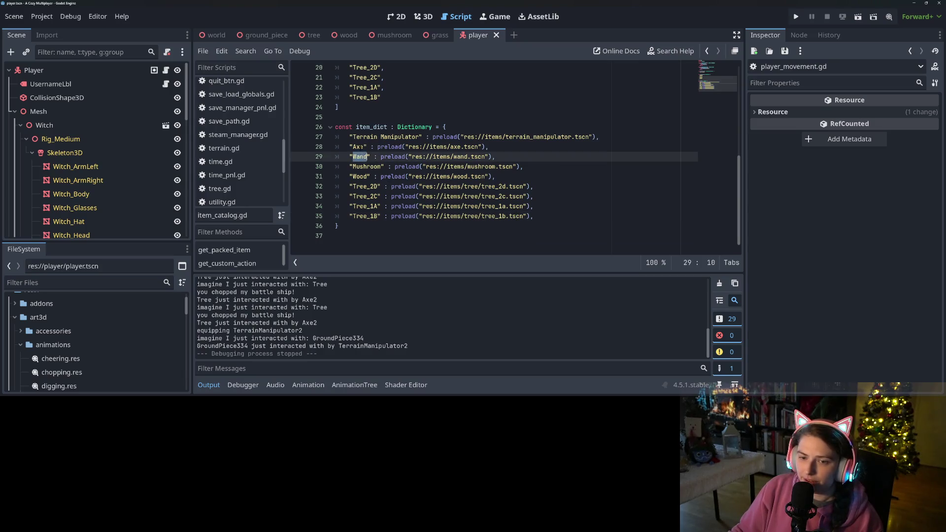
double_click(358, 147)
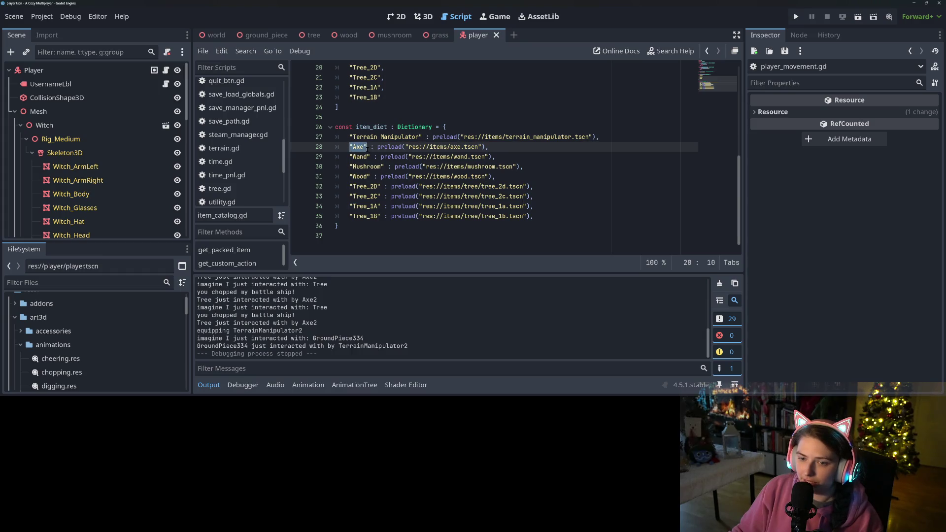
scroll(400, 206, "up", 5)
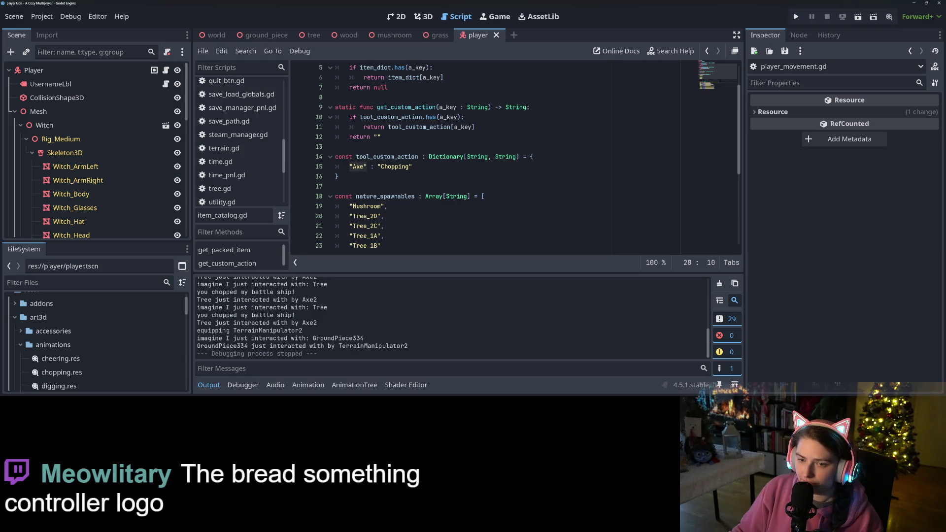
double_click(396, 157)
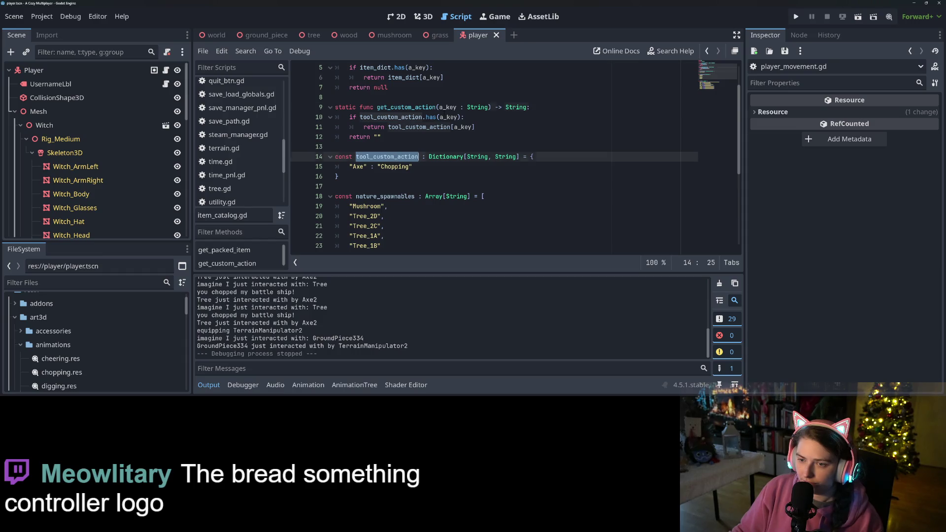
left_click(432, 118)
double_click(429, 127)
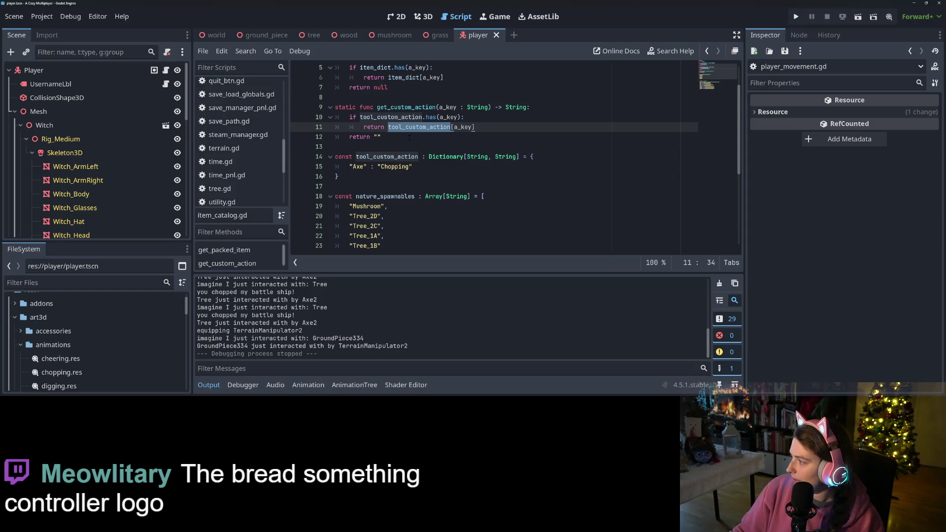
Add a breakpoint on line 10 and run the game with F5.
left_click(392, 117)
key("F9")
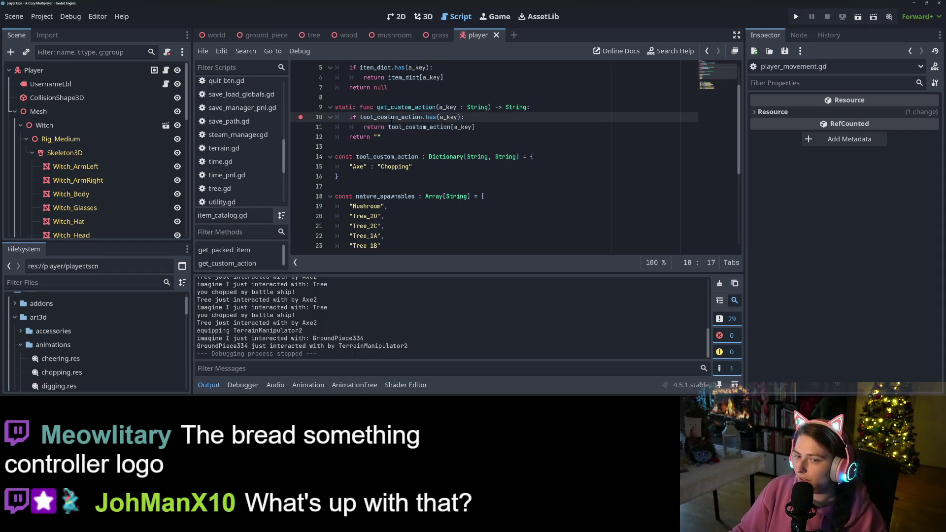
key("F5")
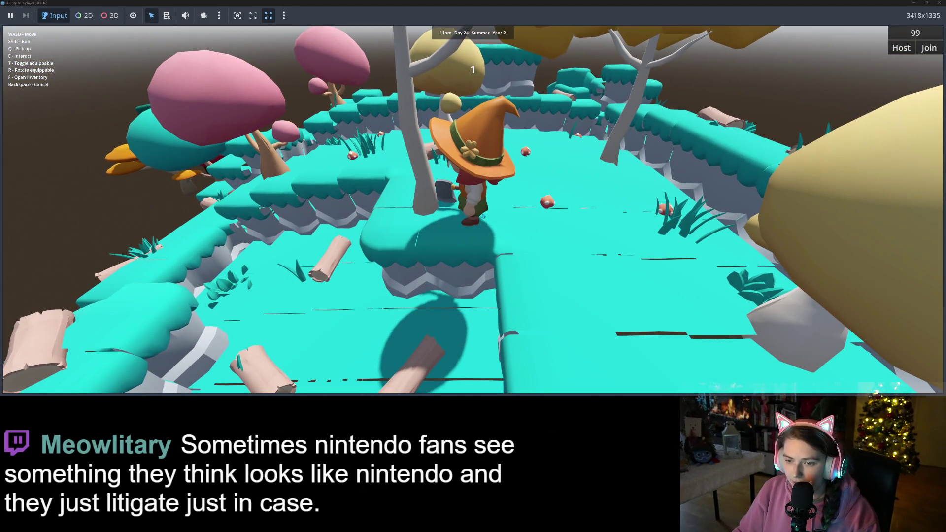
Interact with a tree in-game, confirm a_key reads 'Tree_2C', then stop debugging.
key("e")
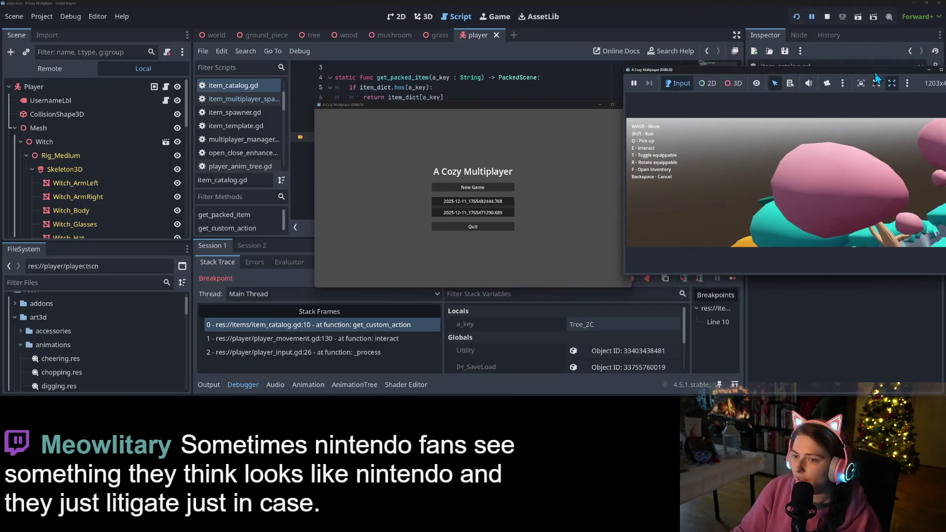
left_click_drag(876, 77, 811, 67)
left_click_drag(448, 111, 682, 245)
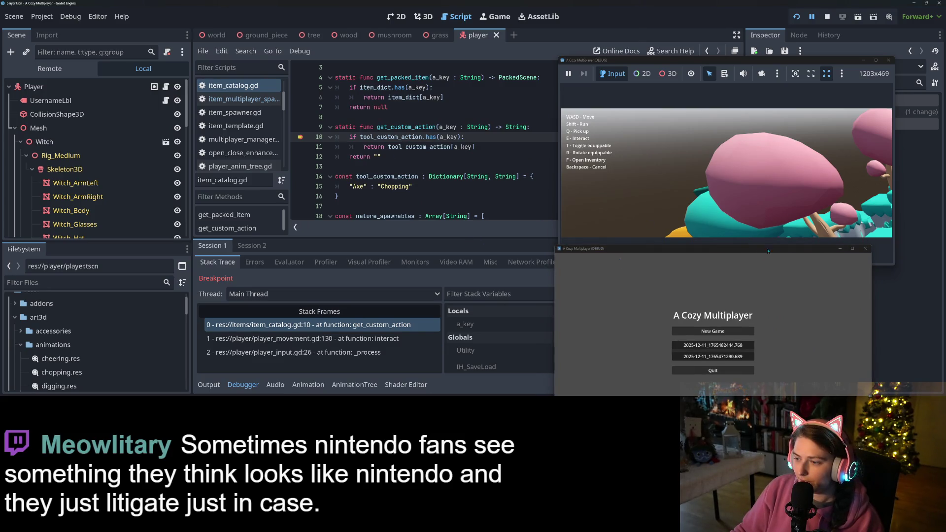
left_click(840, 249)
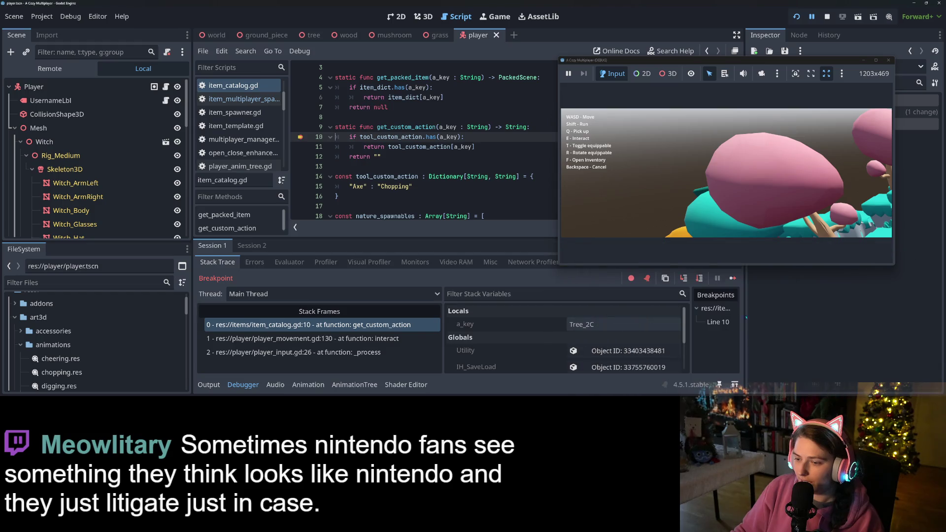
double_click(602, 324)
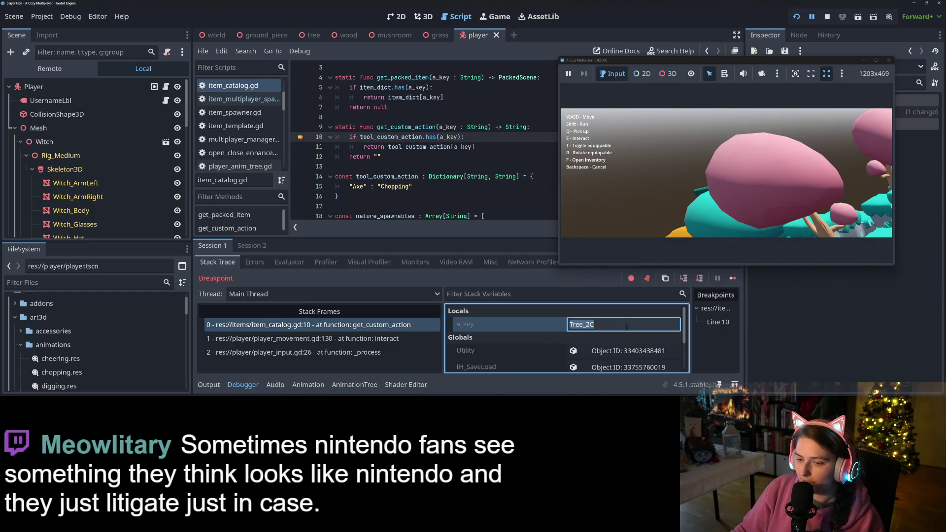
left_click(828, 17)
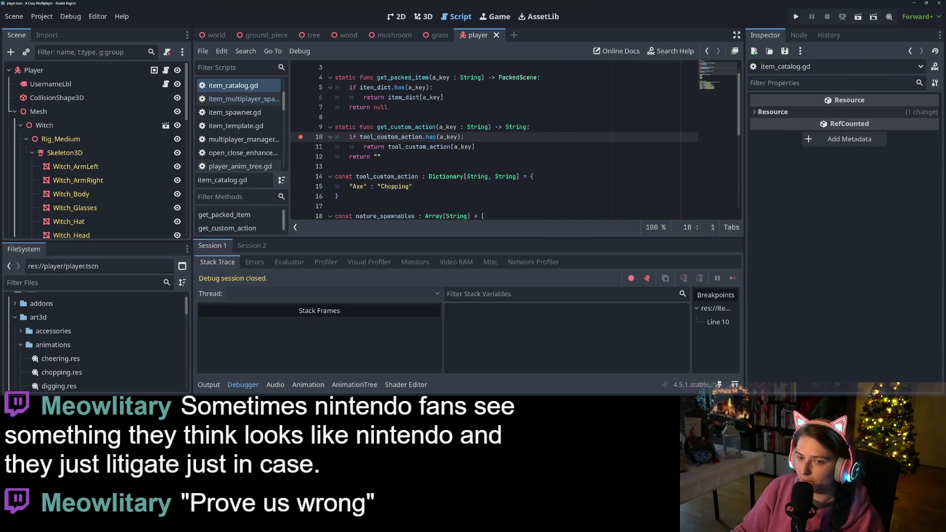
Switch from item_multiplayer_spawner.gd back to player_movement.gd's interact code.
left_click(252, 100)
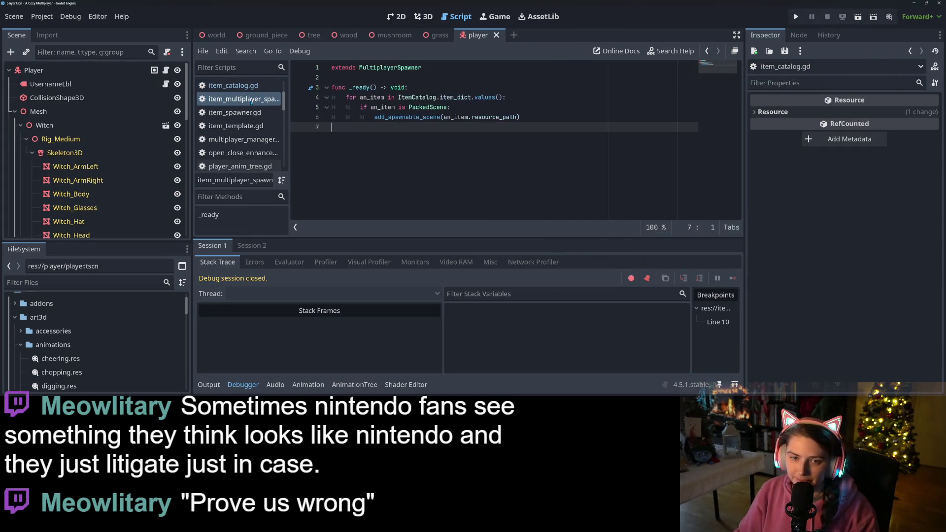
scroll(235, 127, "up", 3)
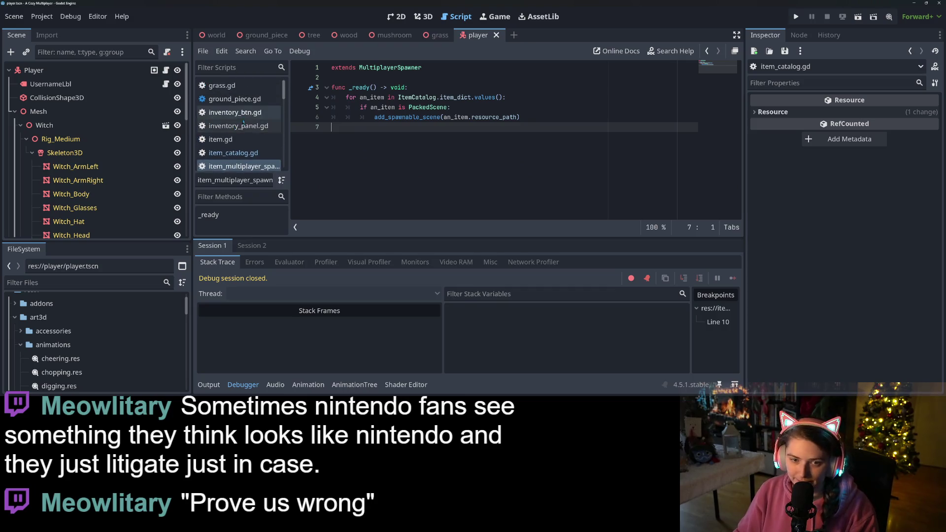
scroll(242, 143, "down", 4)
scroll(246, 150, "down", 2)
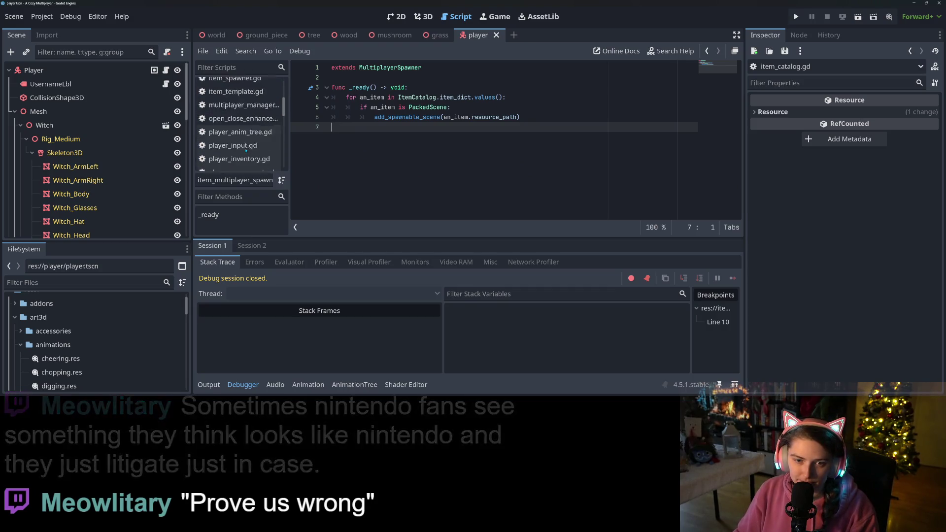
left_click(247, 162)
Replace obj with an_equippable in the get_custom_action(obj.item_uid) call.
scroll(457, 186, "down", 3)
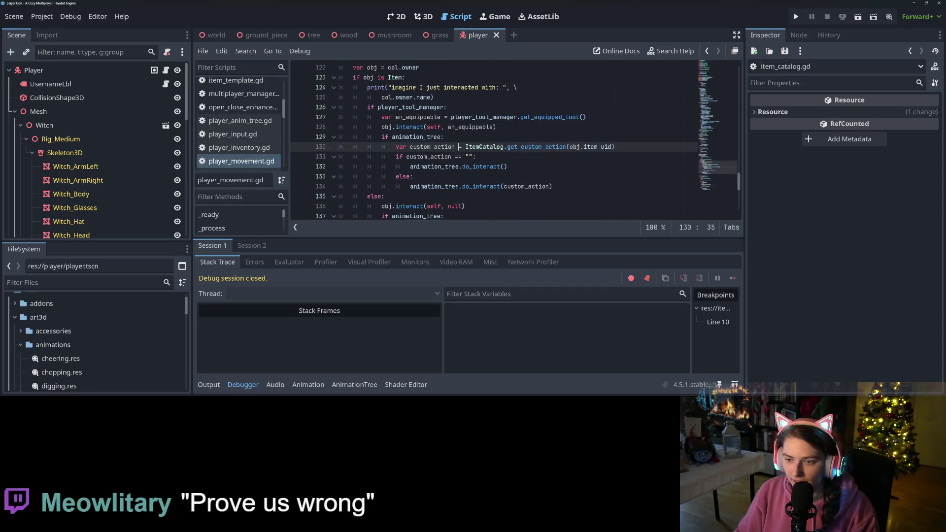
double_click(574, 147)
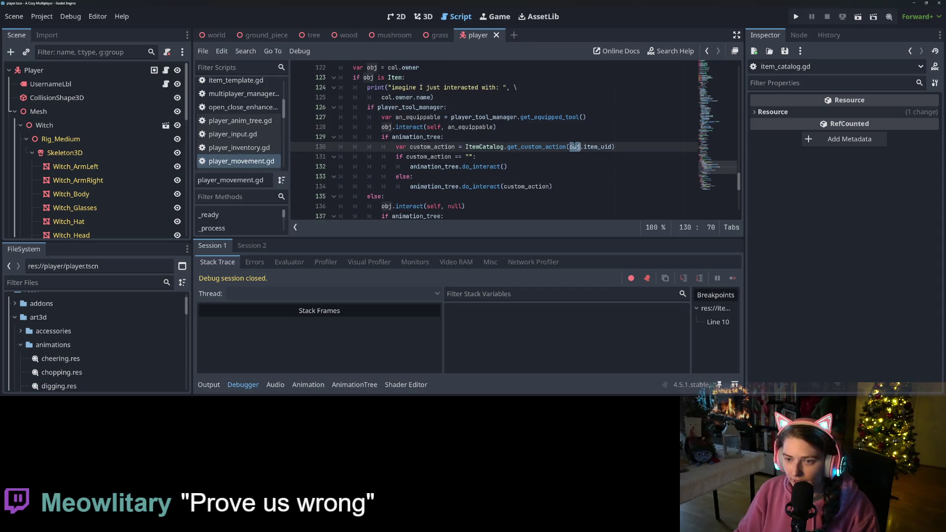
double_click(457, 127)
key("ctrl+c")
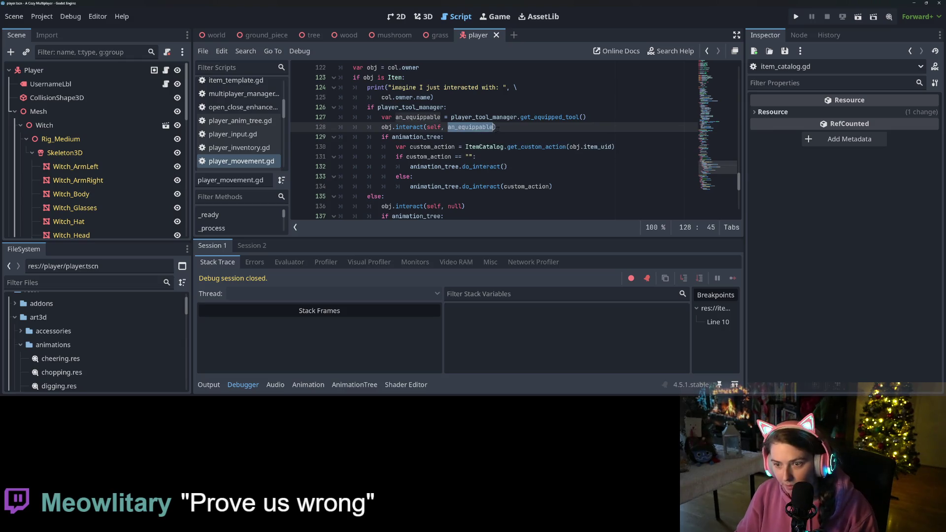
key("End")
double_click(574, 147)
key("ctrl+v")
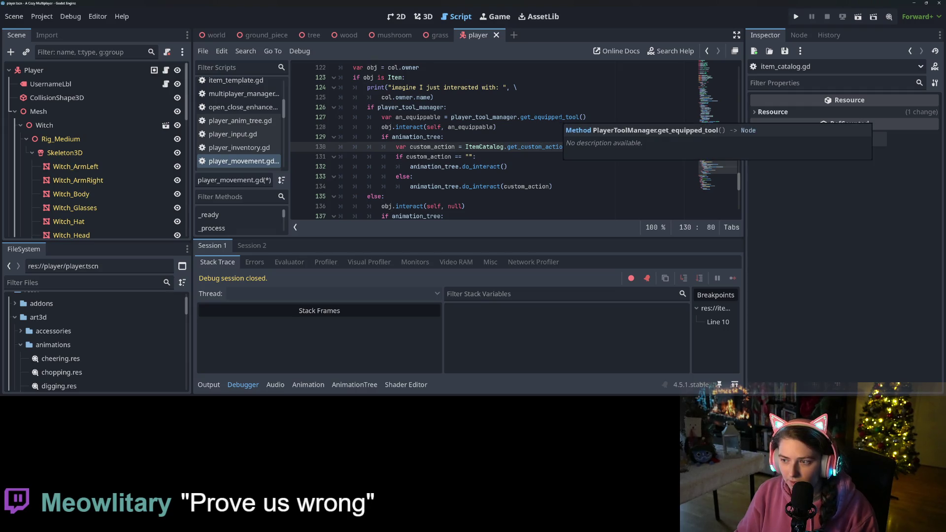
Add a blank spacer line after the obj.interact(self, an_equippable) call.
left_click(560, 117)
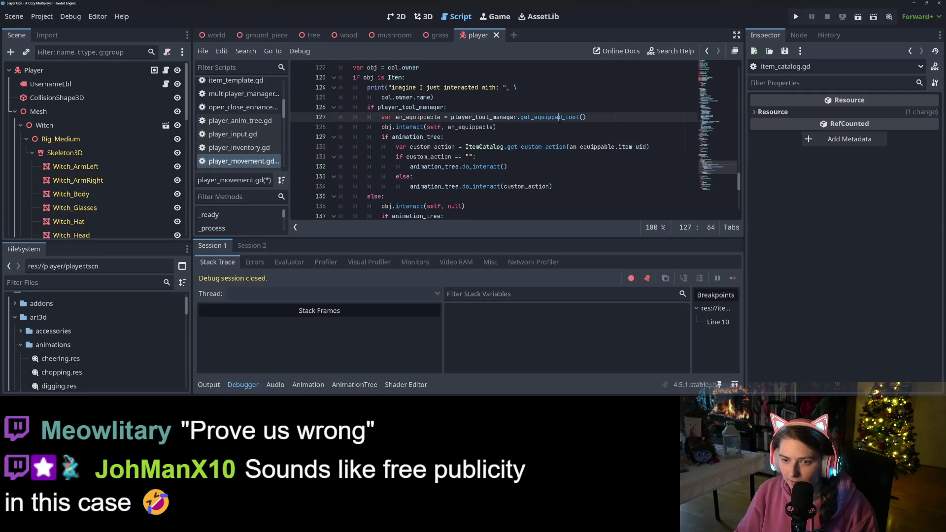
type("d")
left_click(516, 142)
left_click(508, 139)
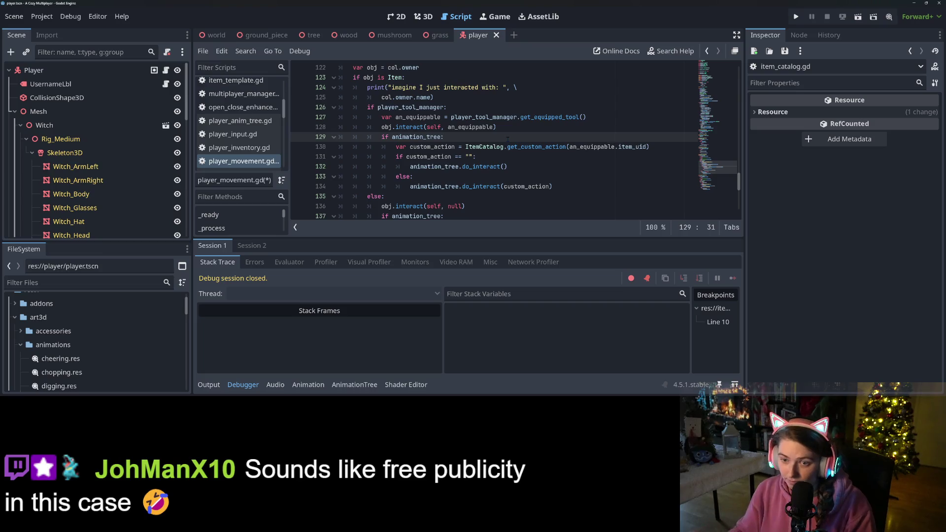
double_click(424, 107)
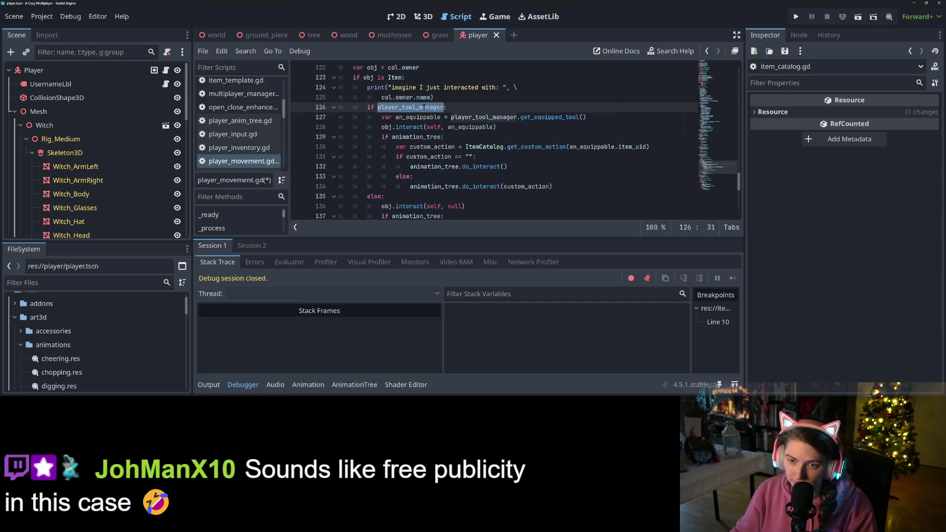
left_click(422, 118)
left_click(421, 128)
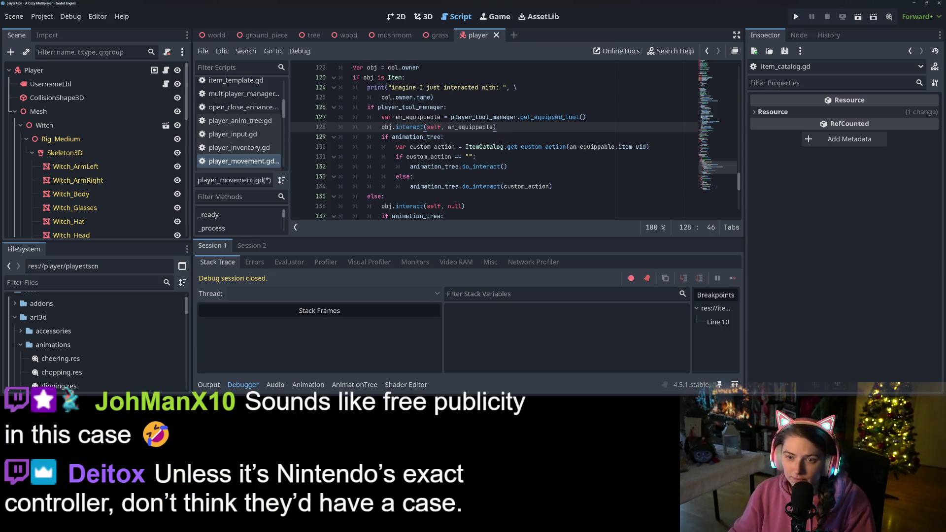
scroll(501, 141, "down", 2)
scroll(500, 143, "up", 1)
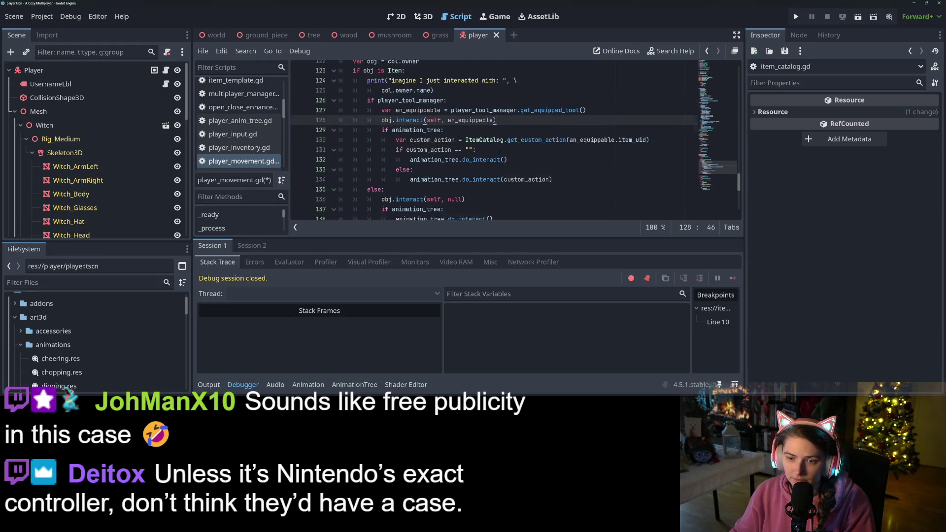
scroll(500, 152, "up", 1)
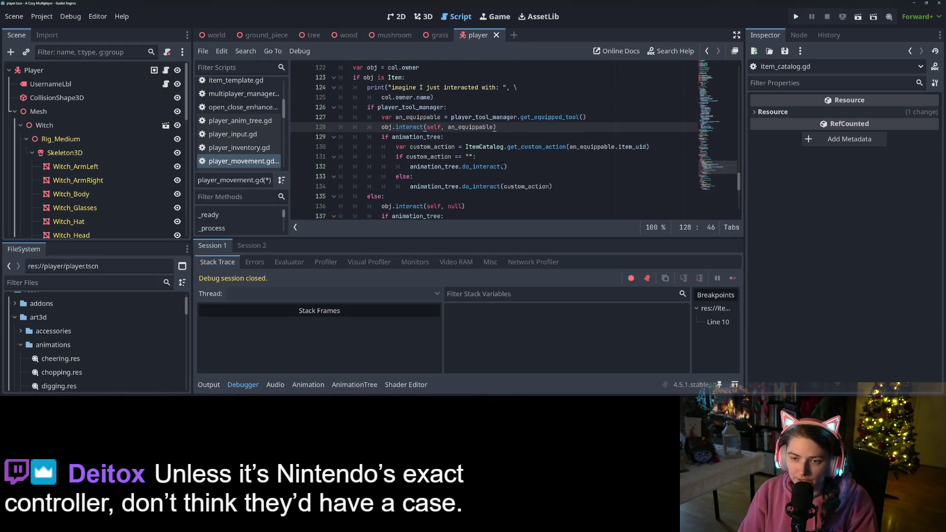
key("Return")
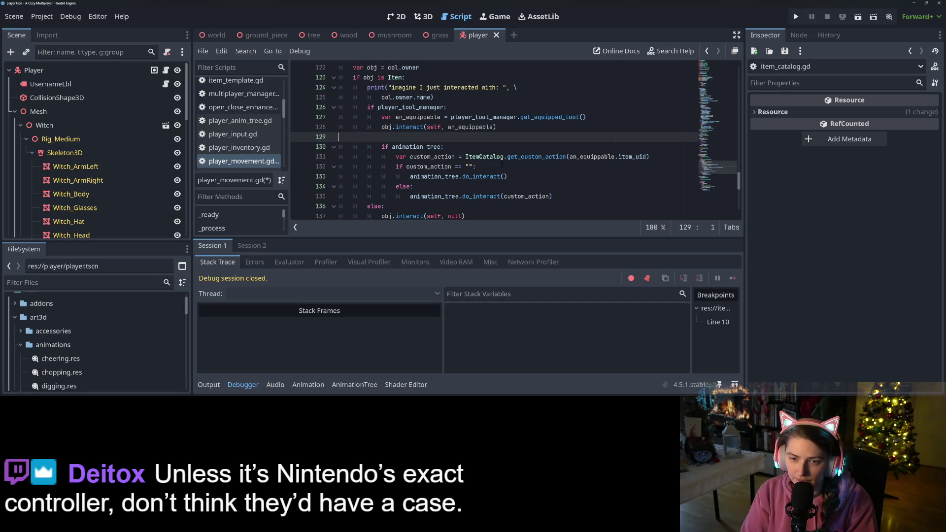
Declare var custom_action = "" and drop the duplicate var from the lookup line.
key("BackSpace")
key("Down")
key("Return")
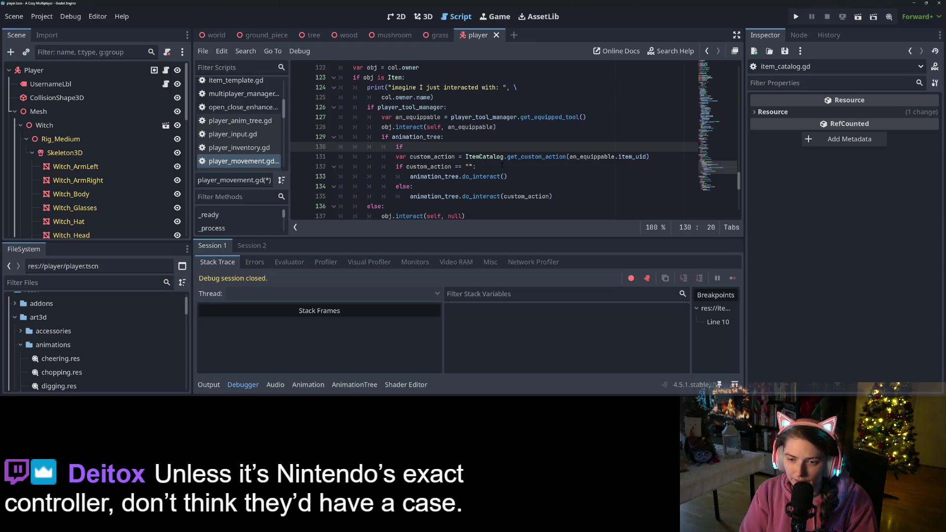
type("var cu")
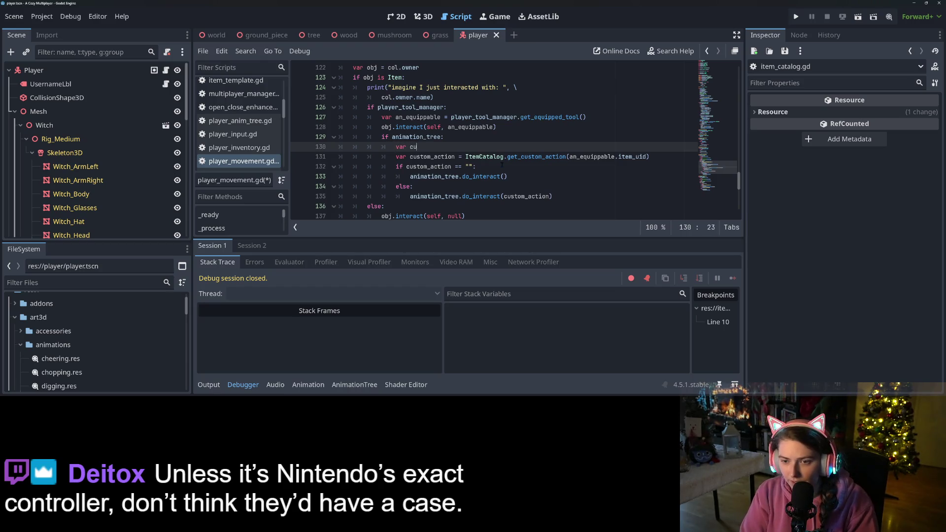
type("som")
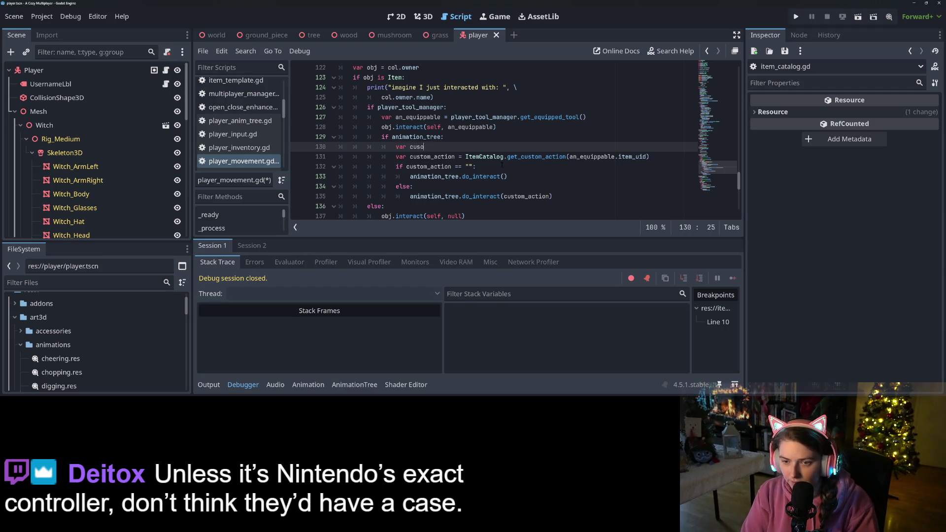
key("BackSpace")
type("tom_action")
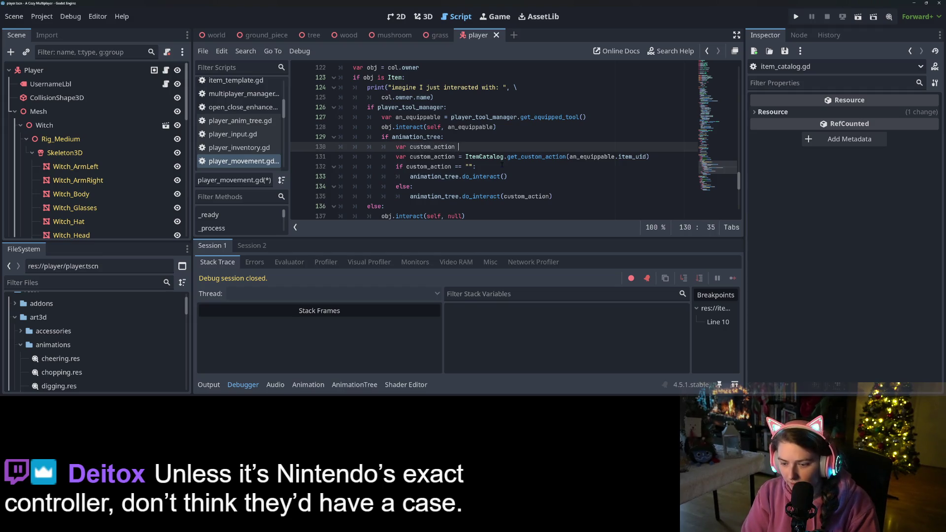
type(" \"\"")
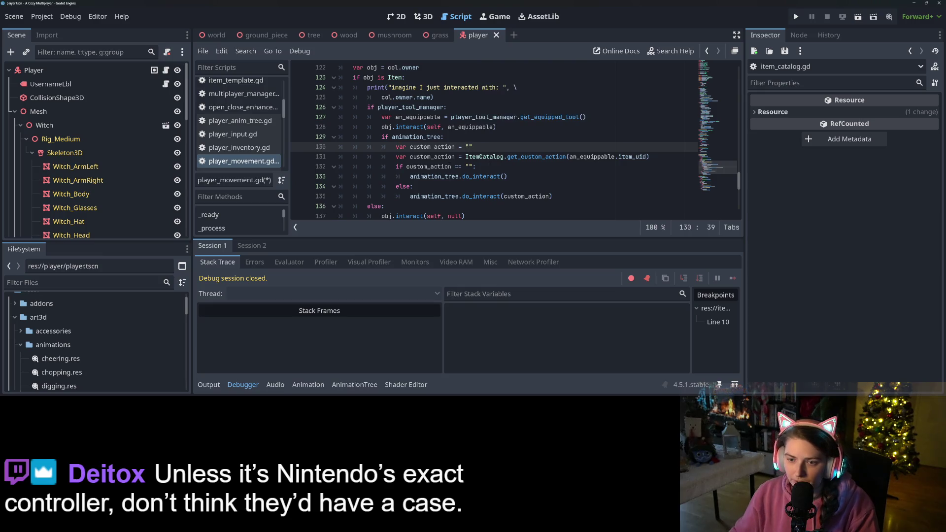
left_click(396, 156)
key("Delete")
key("Delete")
key("Delete")
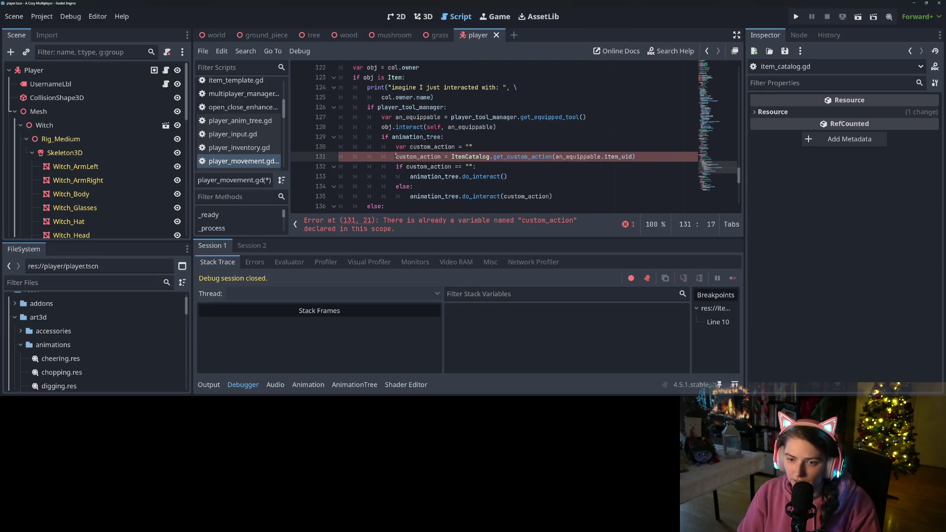
Nest the lookup under 'if an_equippable is Item:', save, and run the project.
key("Return")
key("Up")
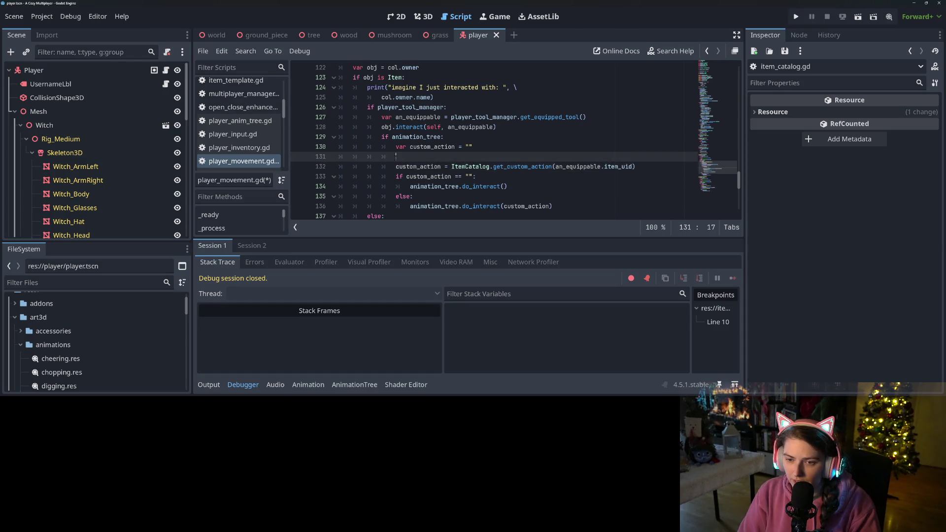
type("if ")
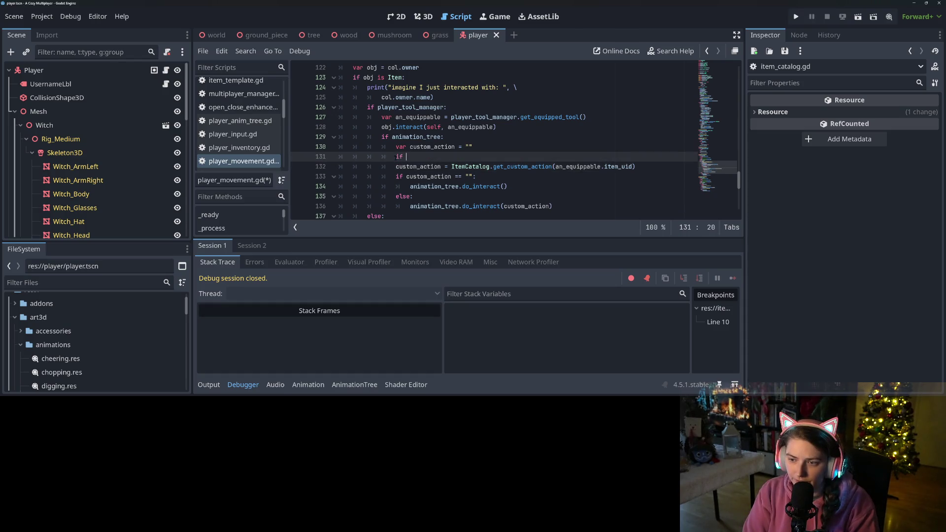
type("animation_tr")
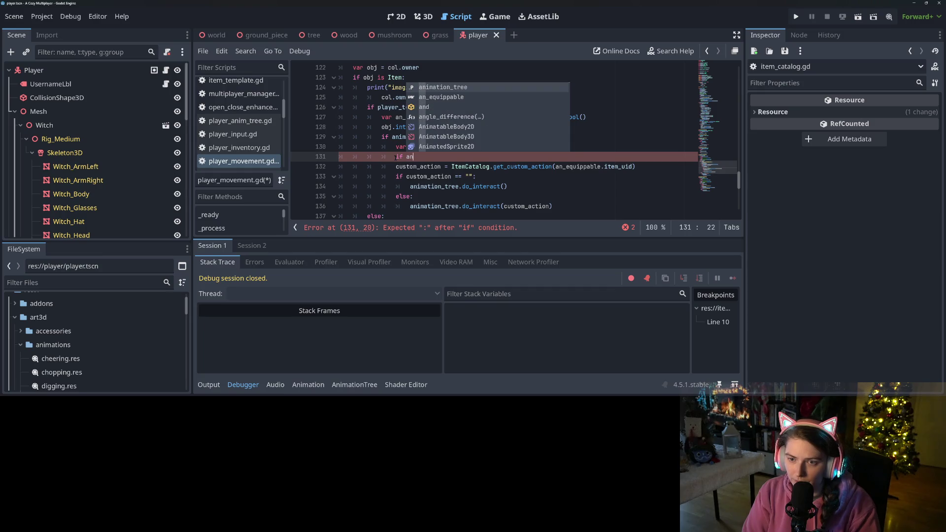
key("BackSpace")
key("BackSpace")
key("BackSpace")
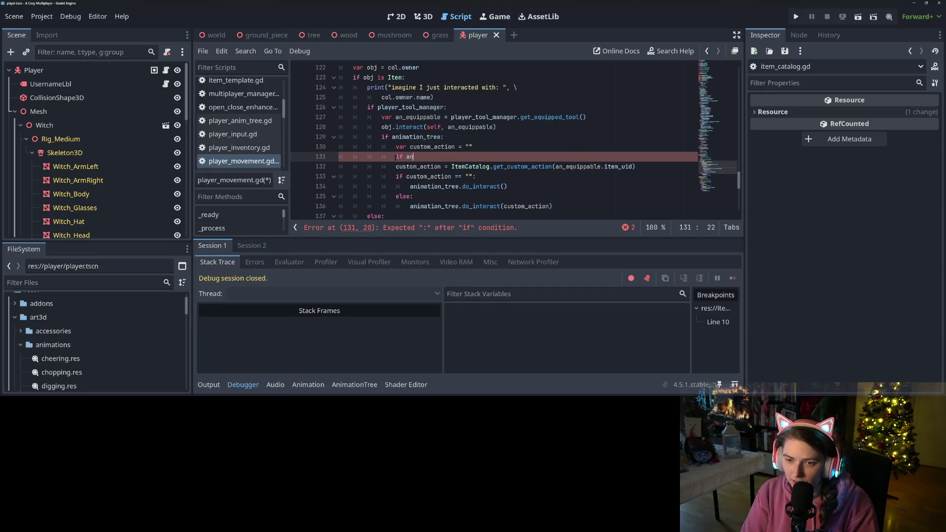
type("_equippable is ")
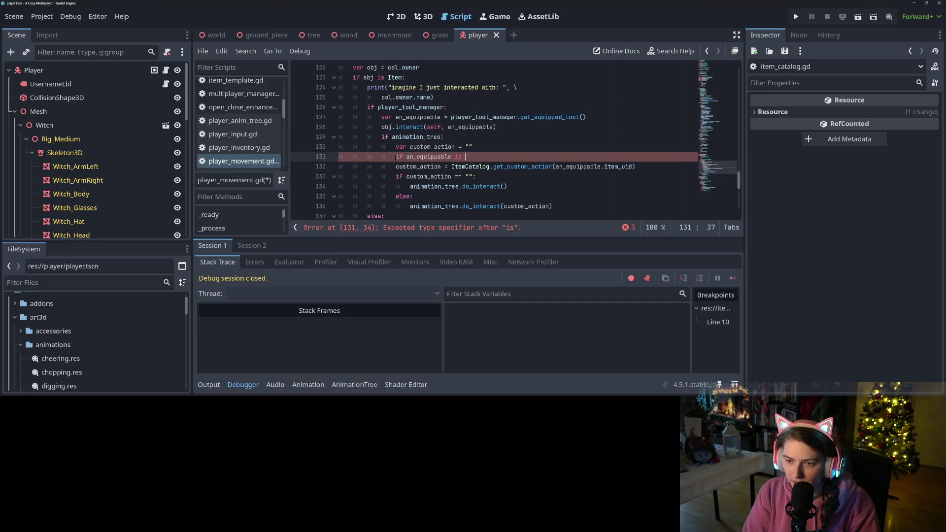
type("Item:")
key("Down")
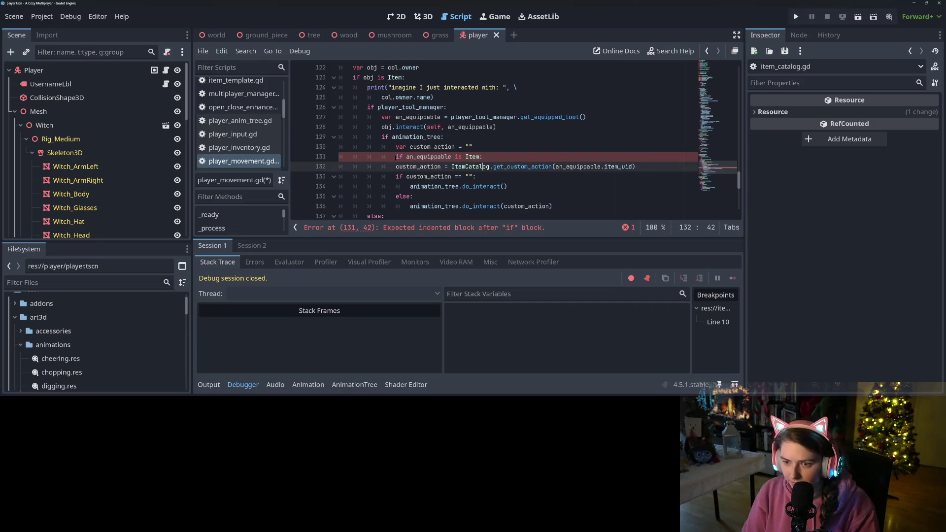
key("Home")
key("Tab")
key("Up")
key("Up")
key("End")
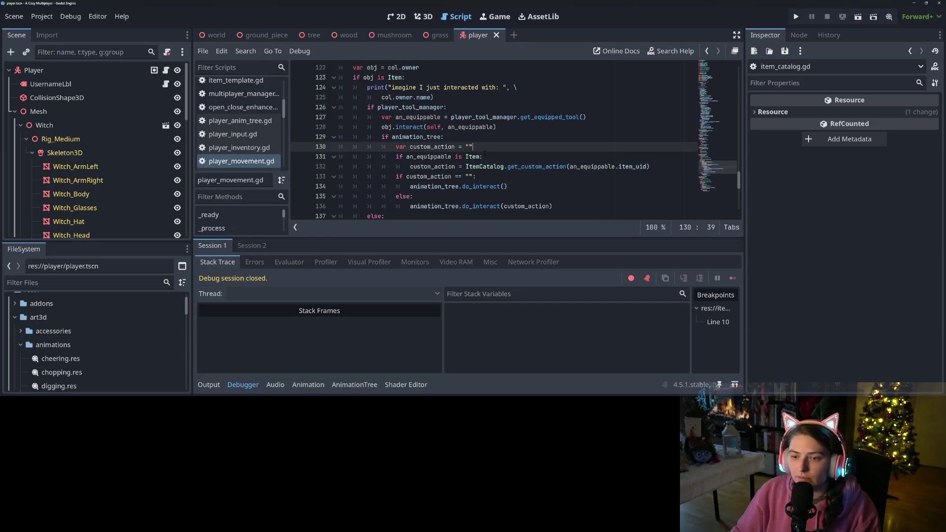
key("F5")
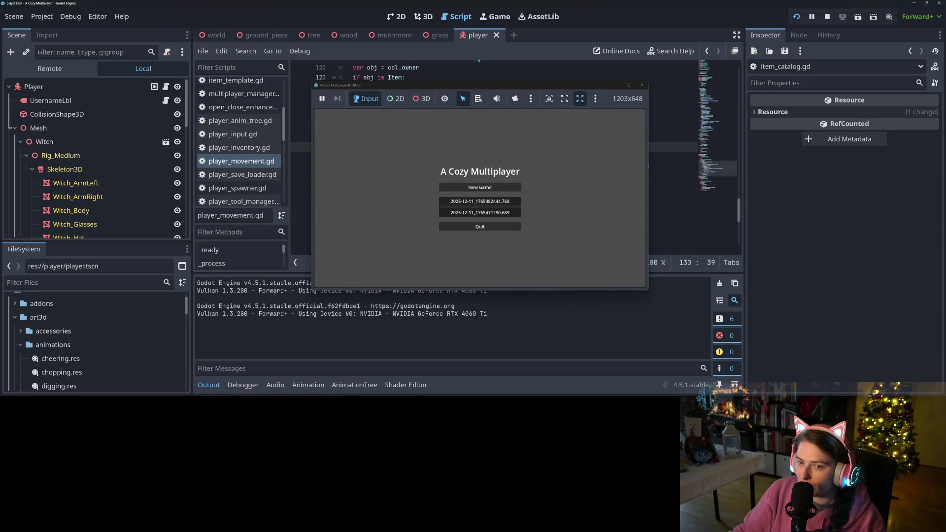
Load a saved game and interact until the breakpoint shows a_key 'Terrain Manipulator'.
mouse_move(483, 86)
left_mouse_down()
mouse_move(513, 96)
mouse_move(564, 137)
mouse_move(483, 92)
left_mouse_up()
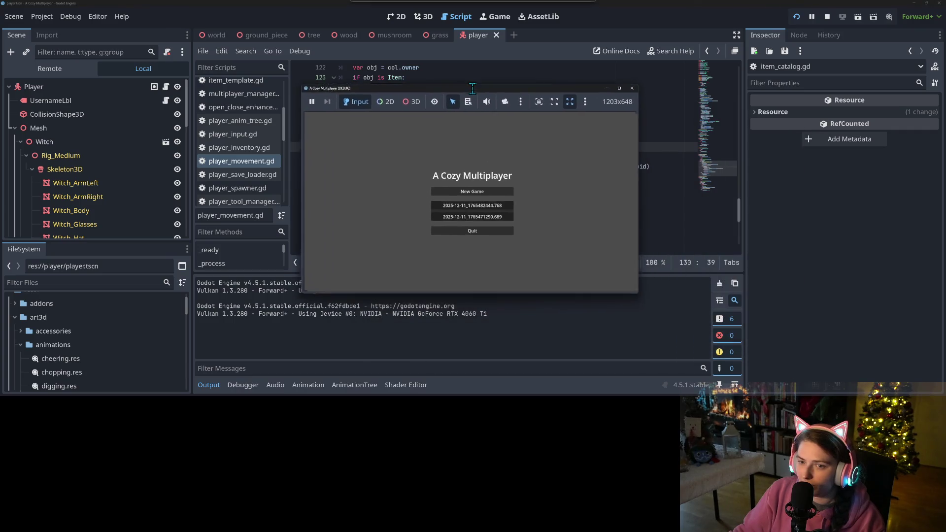
left_click(500, 204)
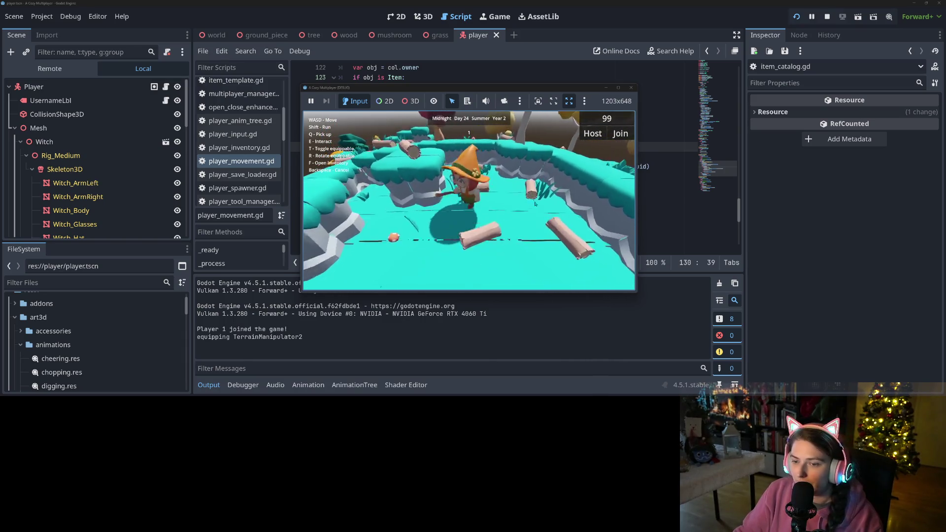
key("e")
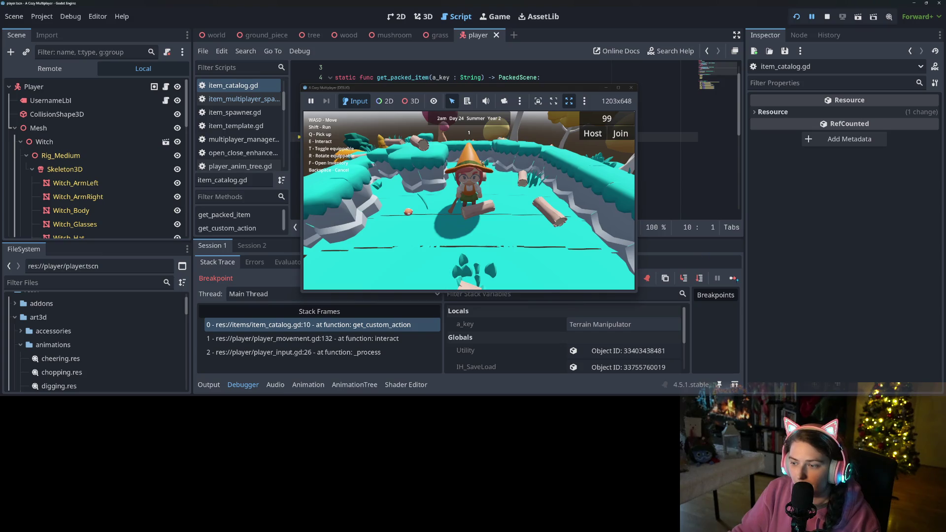
Resume from the breakpoint and walk the witch around the island toward the mushroom.
left_click(734, 278)
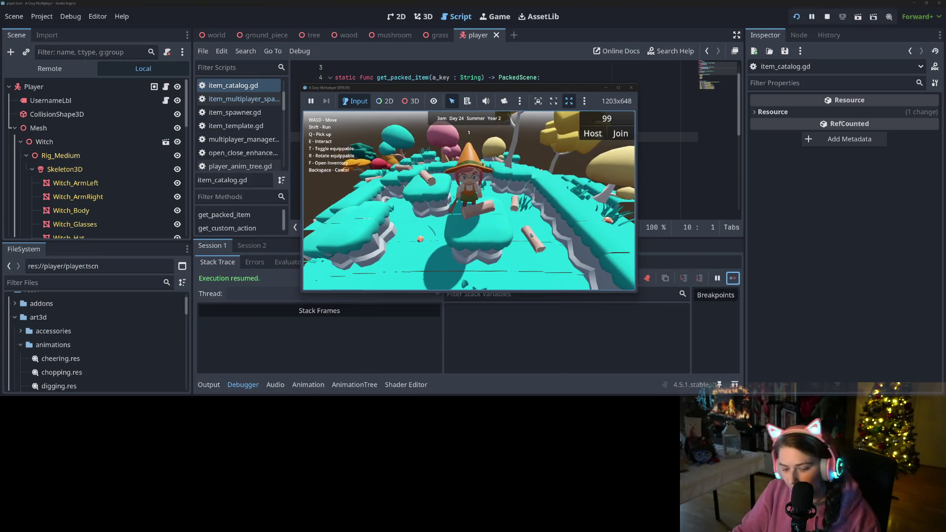
key("w")
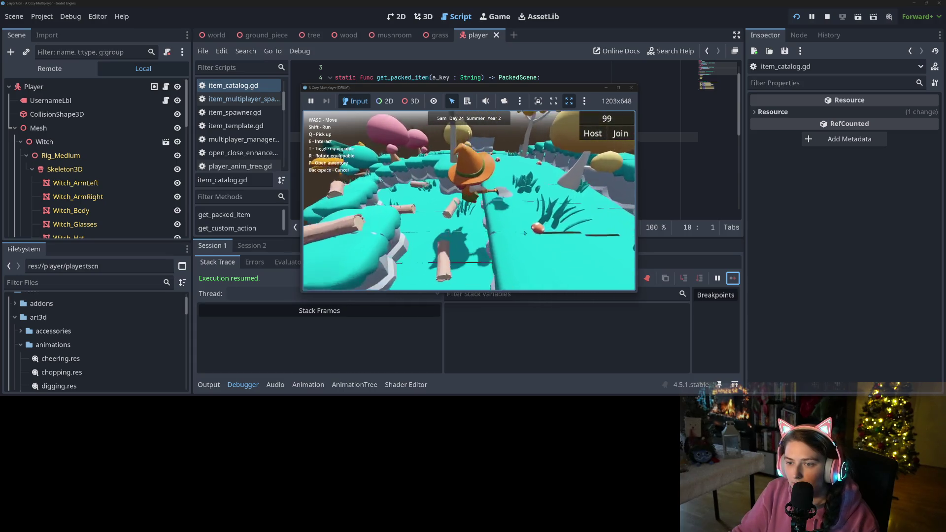
key("w")
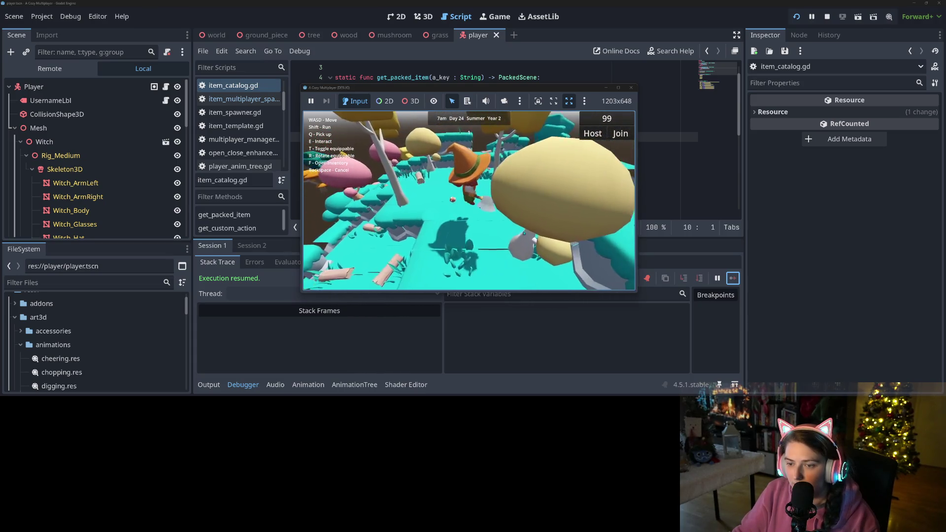
key("w")
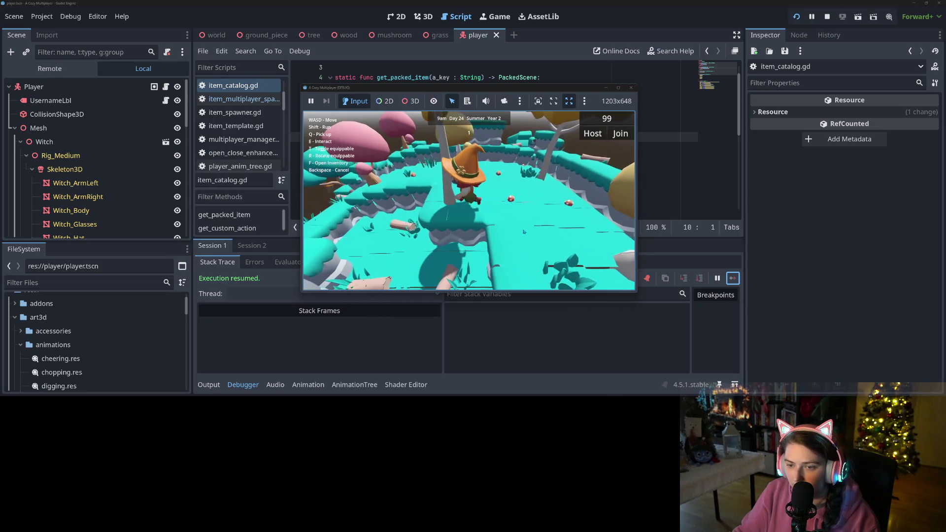
key("w")
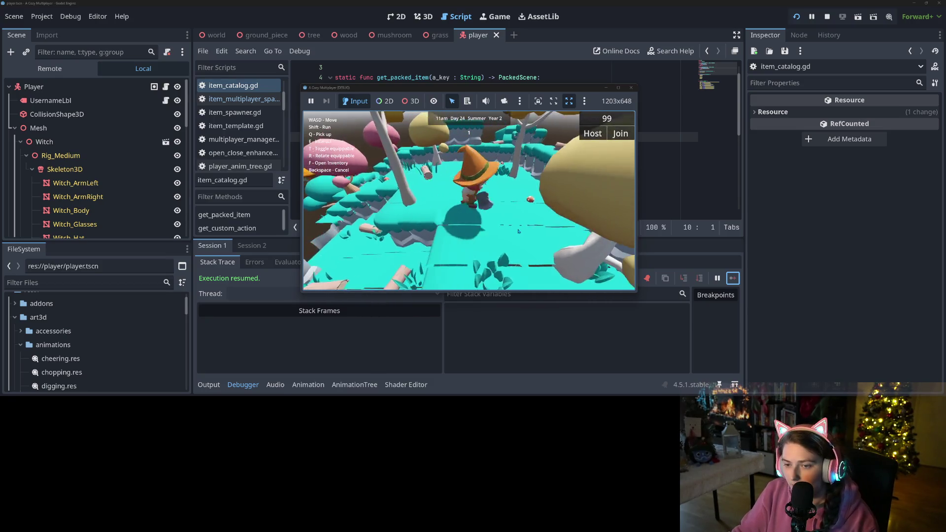
key("w")
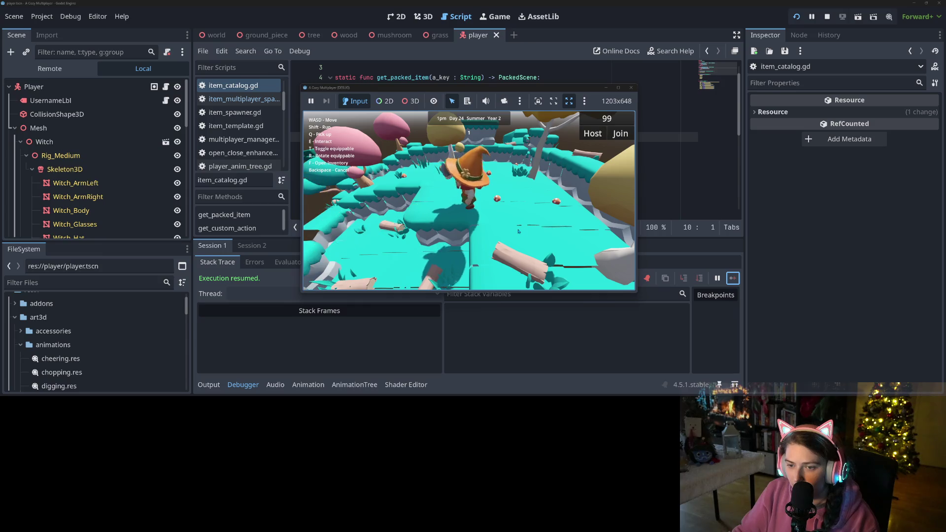
key("w")
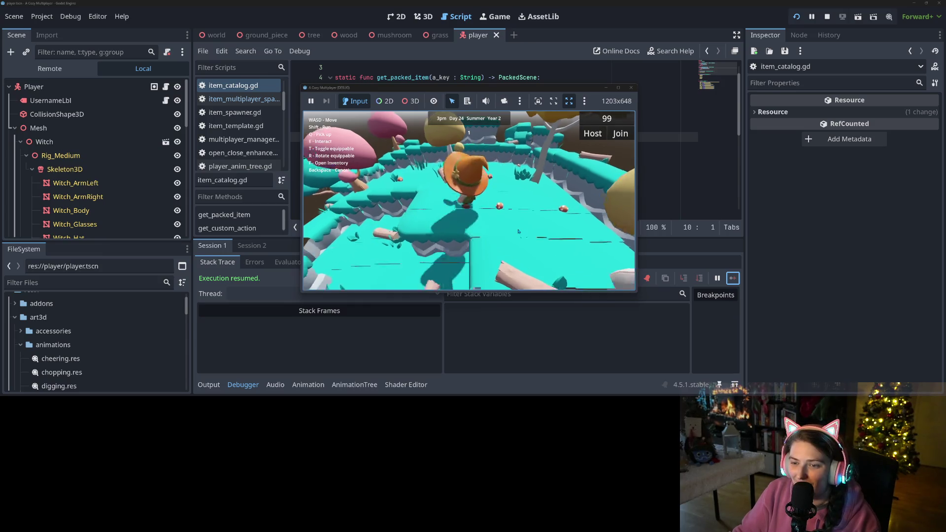
key("w")
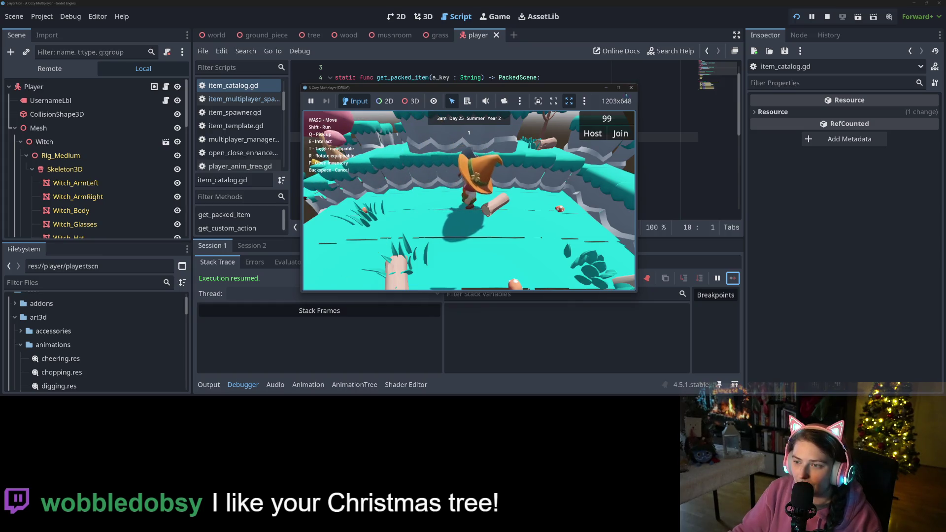
Stop the game, hide the Debugger panel, and go to item_catalog.gd line 16.
left_click(828, 17)
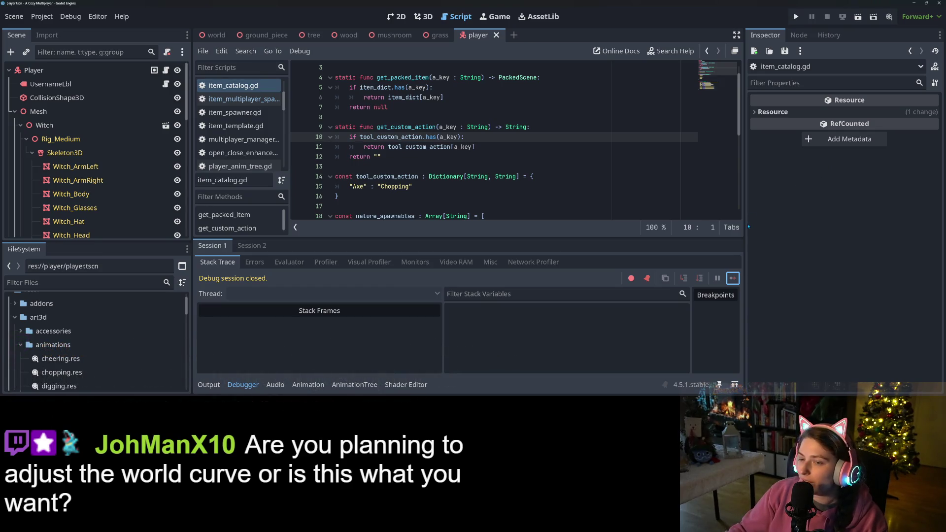
left_click(236, 388)
left_click(352, 198)
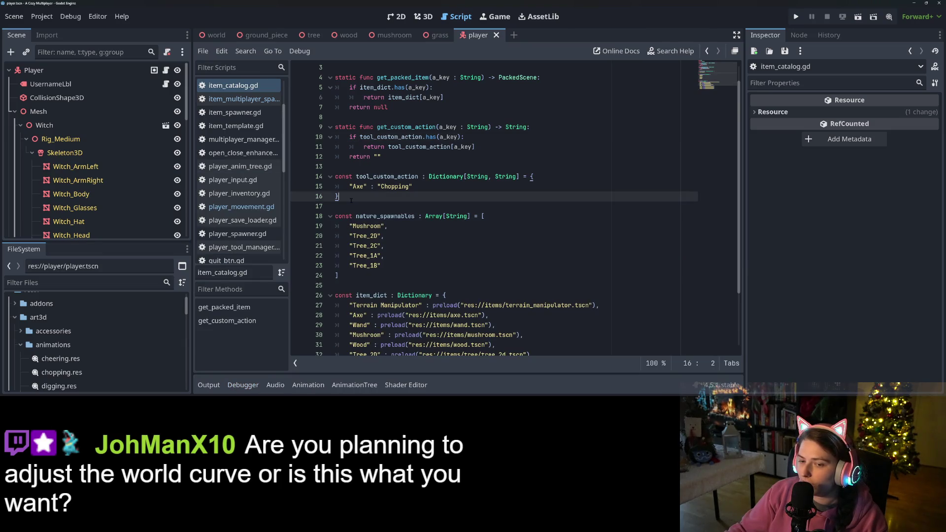
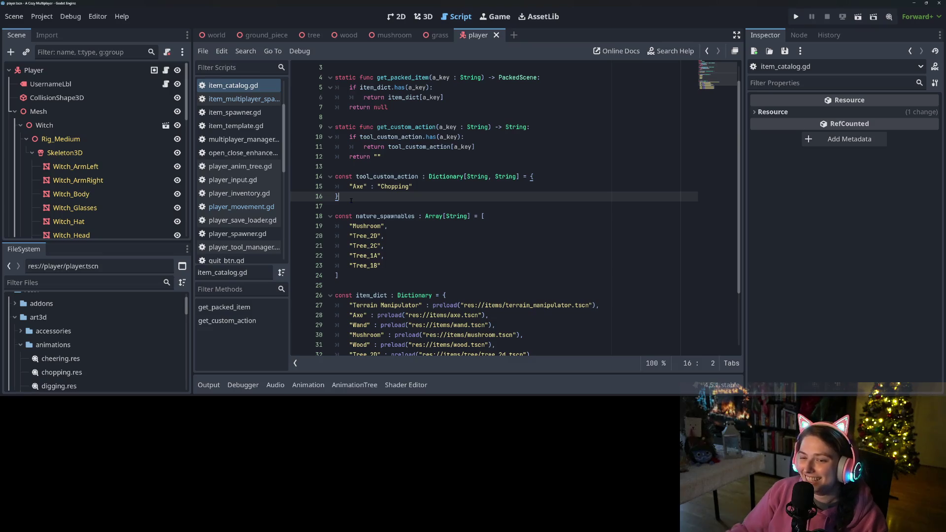
Review the Axe and nature_spawnables entries in item_catalog.gd, then show chopping.res (4.333 s, no loop) in the Inspector.
left_click(429, 185)
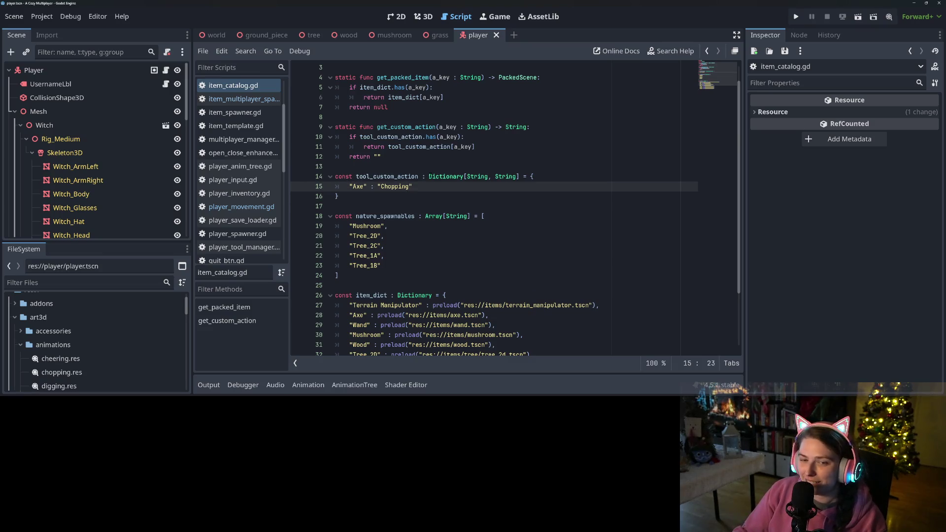
key("Down")
key("Down")
key("Down")
left_click(448, 199)
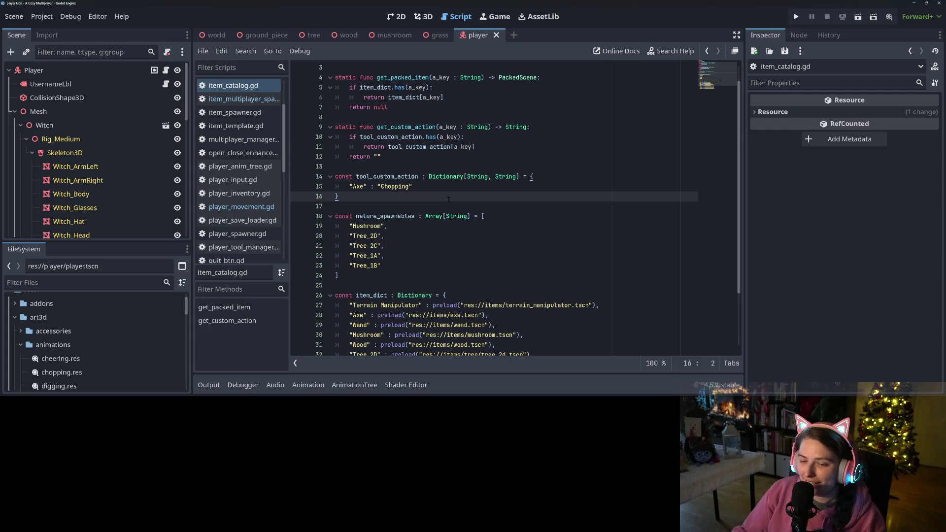
left_click(460, 186)
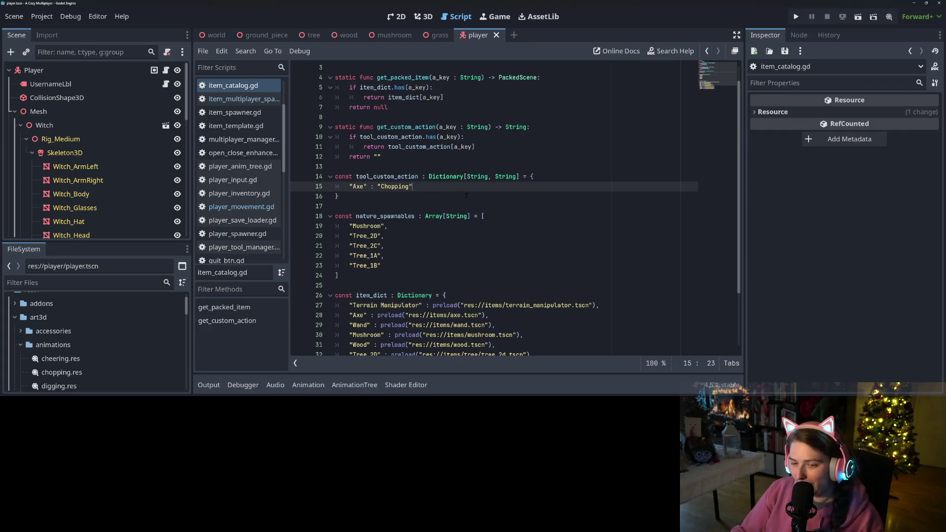
left_click(461, 223)
left_click(493, 216)
scroll(518, 295, "down", 2)
scroll(518, 296, "up", 2)
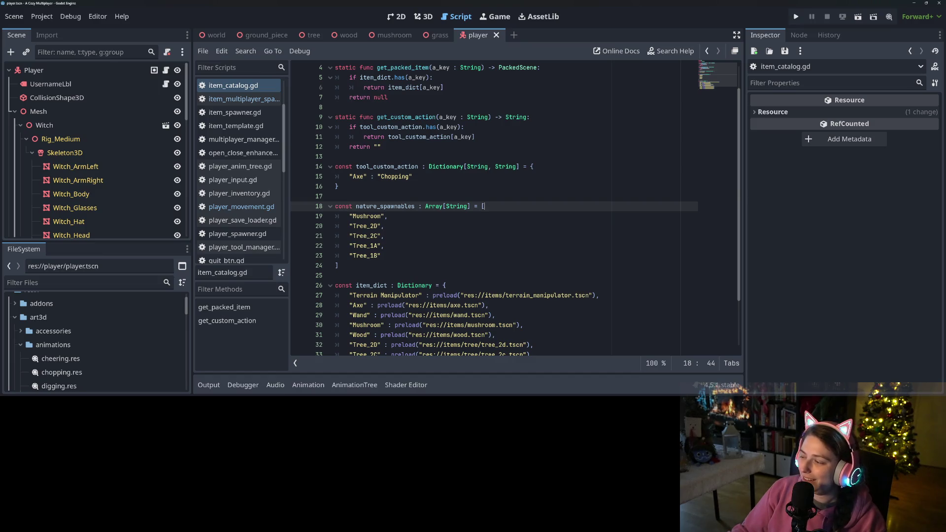
left_click(604, 255)
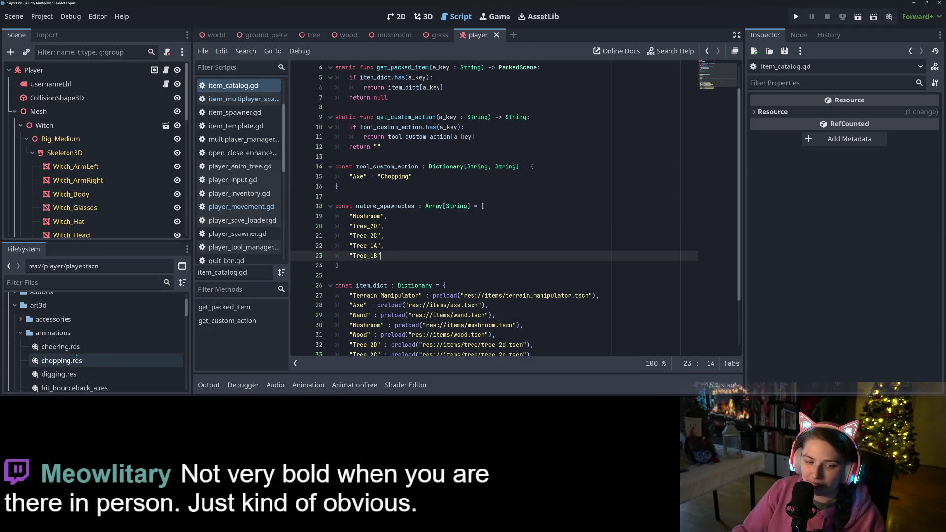
left_click(125, 368)
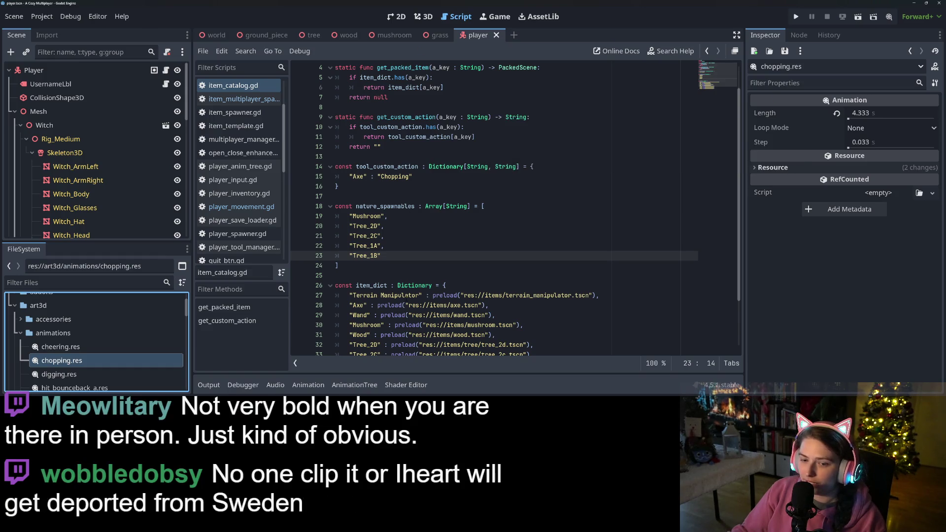
Show the player's AnimationTree graph in the 3D workspace, centred on the ChoppingOneShot and Output nodes.
left_click(353, 385)
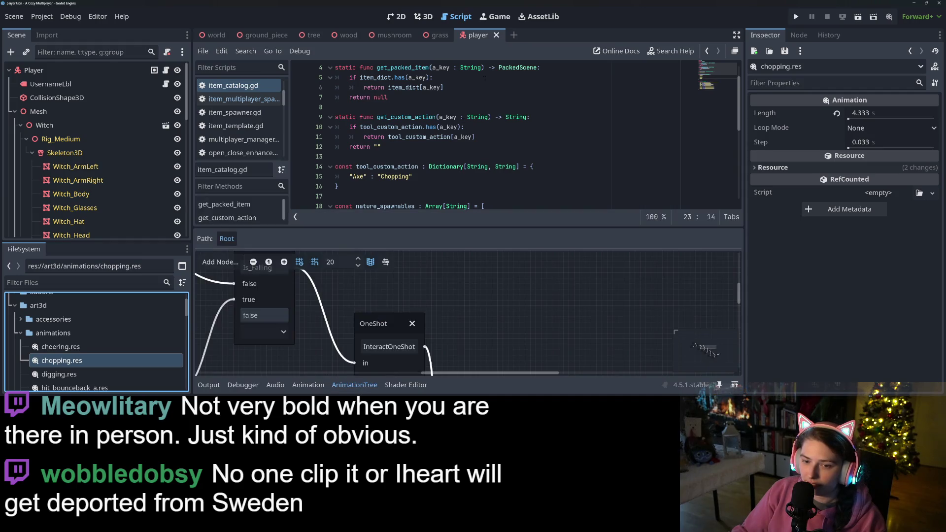
left_click(423, 16)
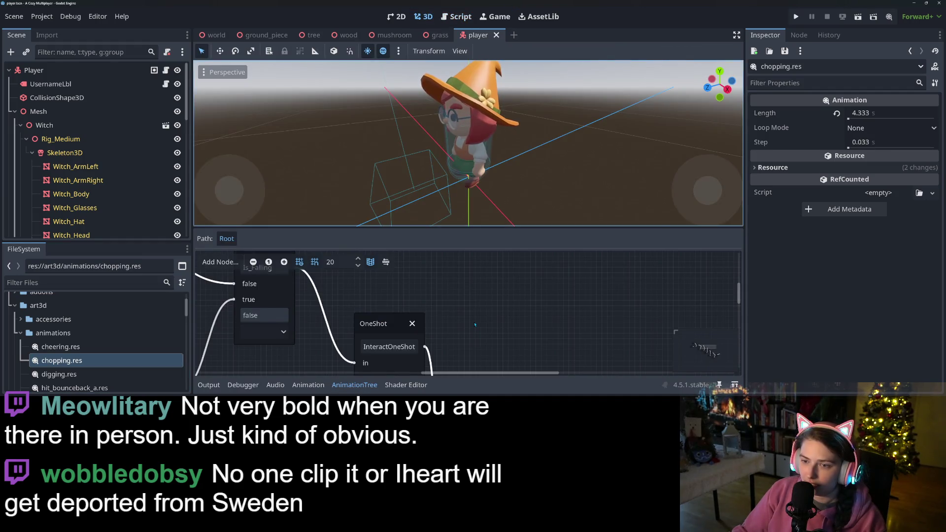
scroll(475, 324, "down", 2)
scroll(513, 337, "down", 5)
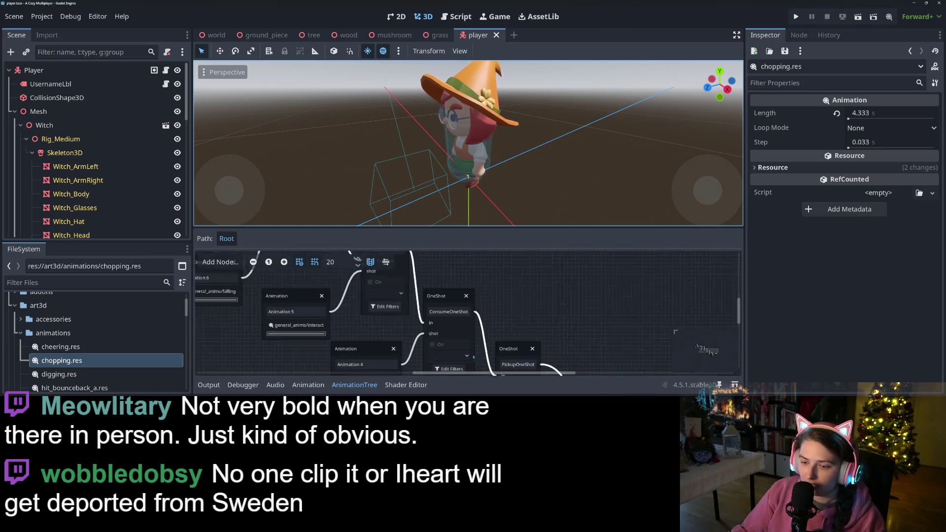
scroll(459, 318, "down", 3)
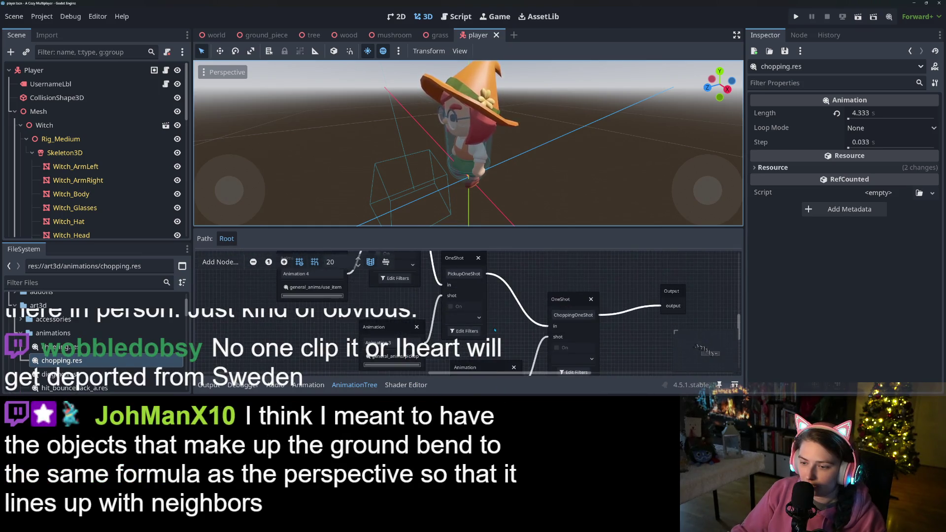
scroll(495, 338, "down", 1)
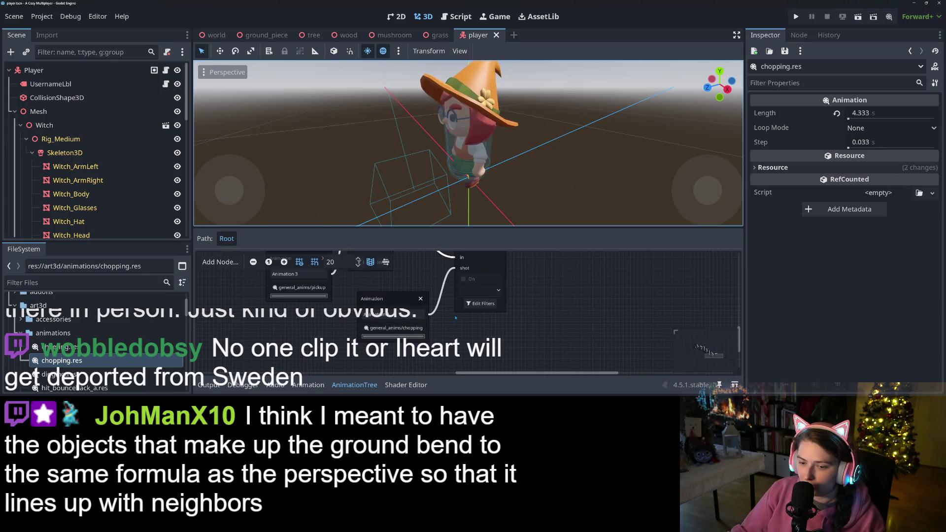
scroll(437, 364, "right", 3)
scroll(436, 365, "up", 1)
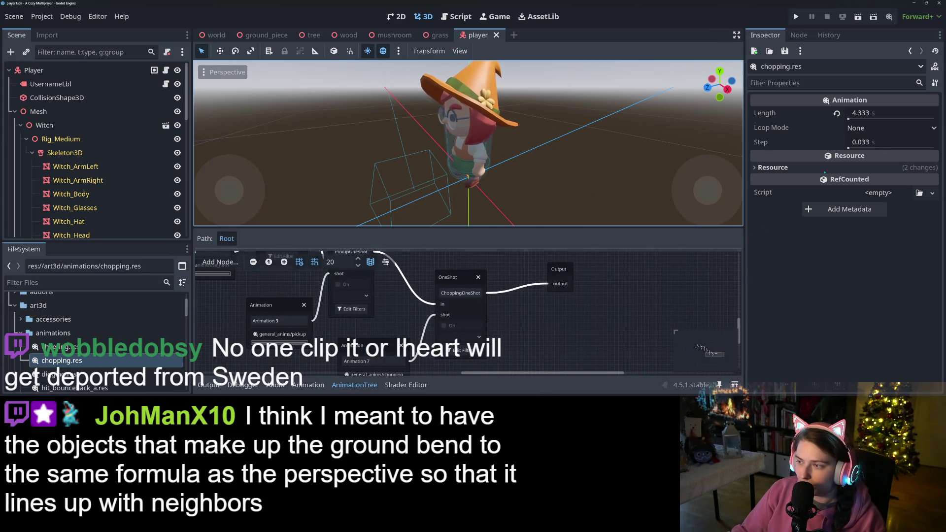
Try chopping.res lengths of 2.0 s and 1.8 s, firing ChoppingOneShot after each change.
left_click(891, 114)
type("2")
key("Return")
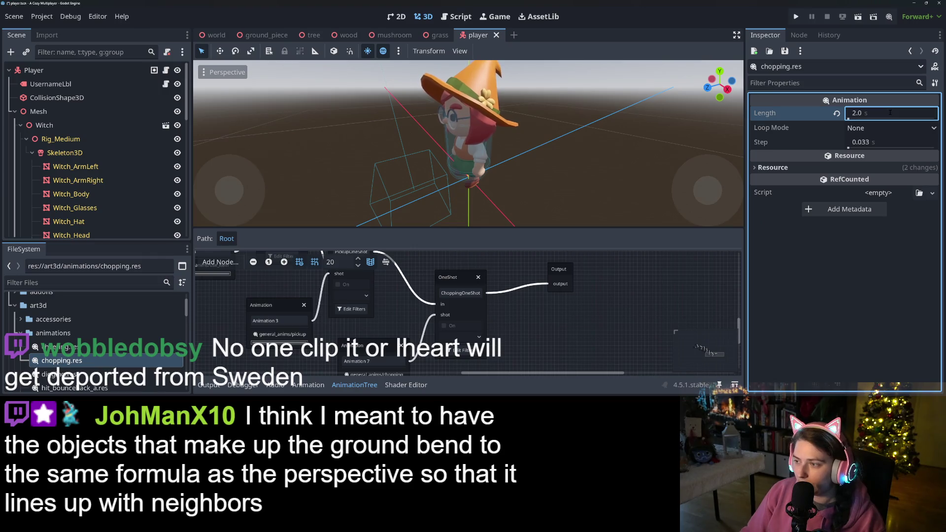
left_click(464, 340)
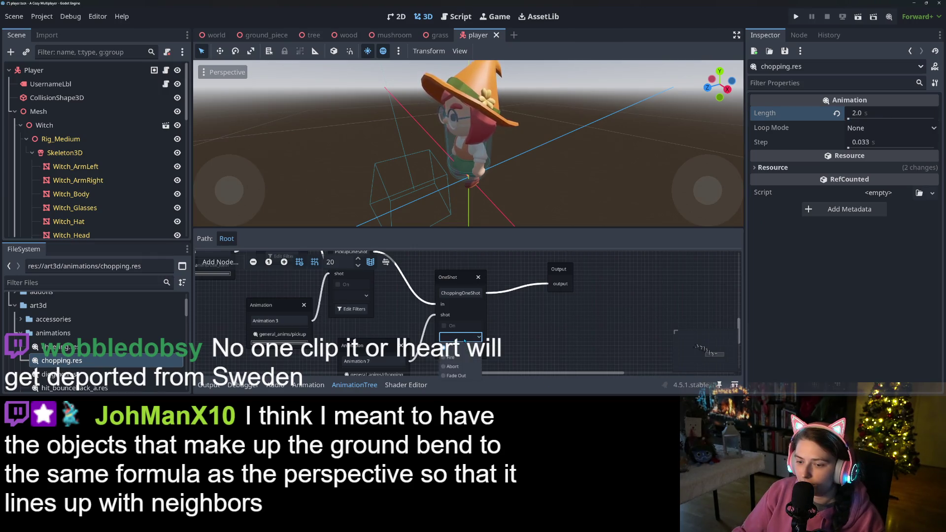
left_click(464, 362)
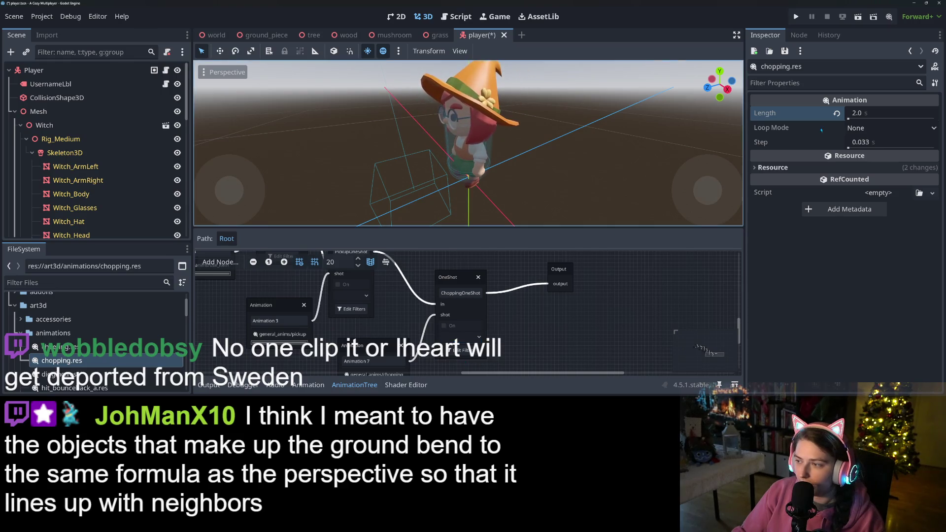
left_click(867, 113)
type("1.8")
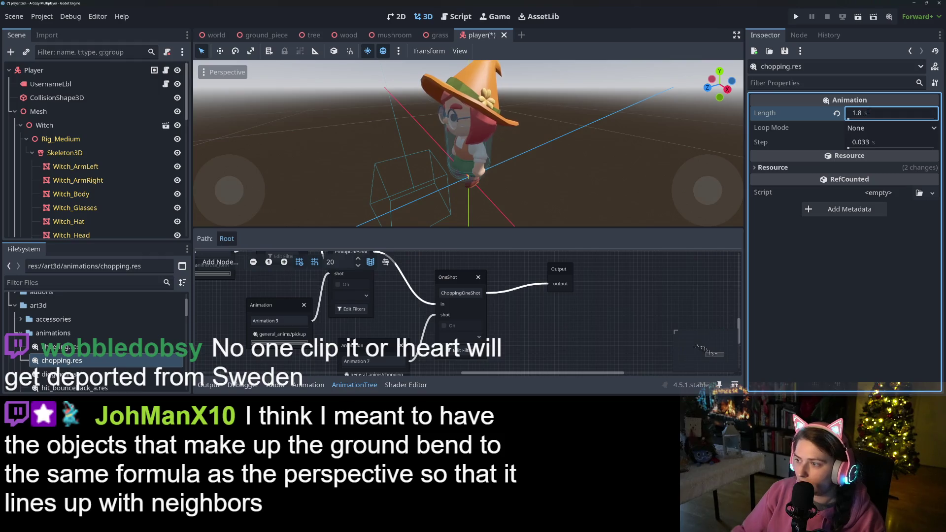
key("Return")
left_click(460, 337)
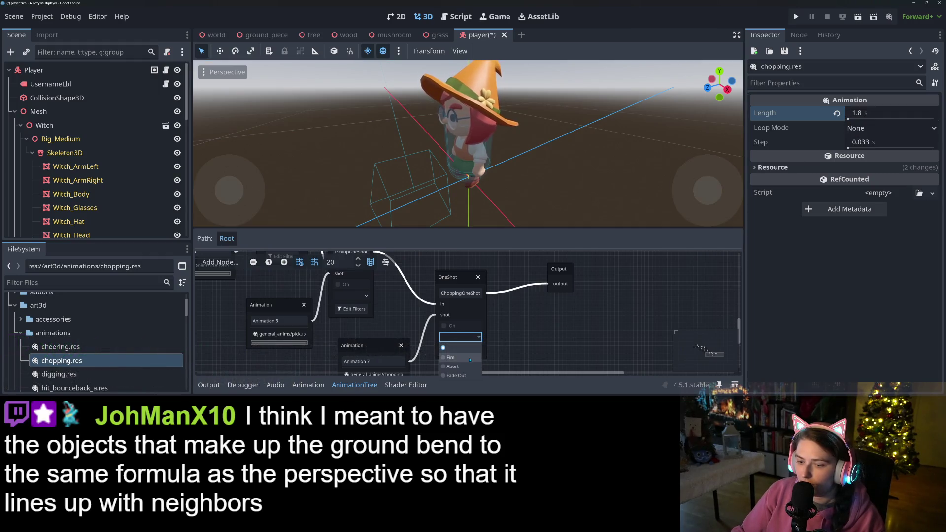
left_click(470, 357)
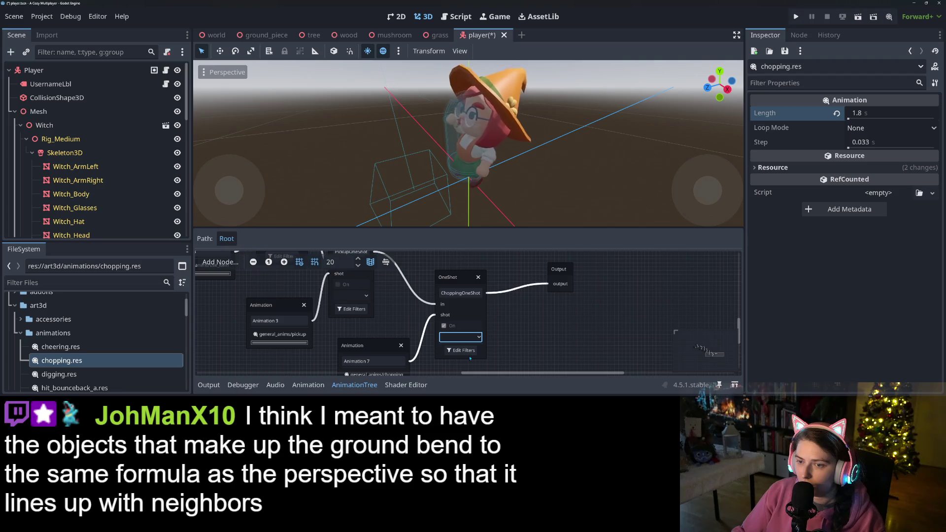
Shorten the length further to 1.6 s and then 1.55 s, previewing each, and select ChoppingOneShot.
left_click(901, 112)
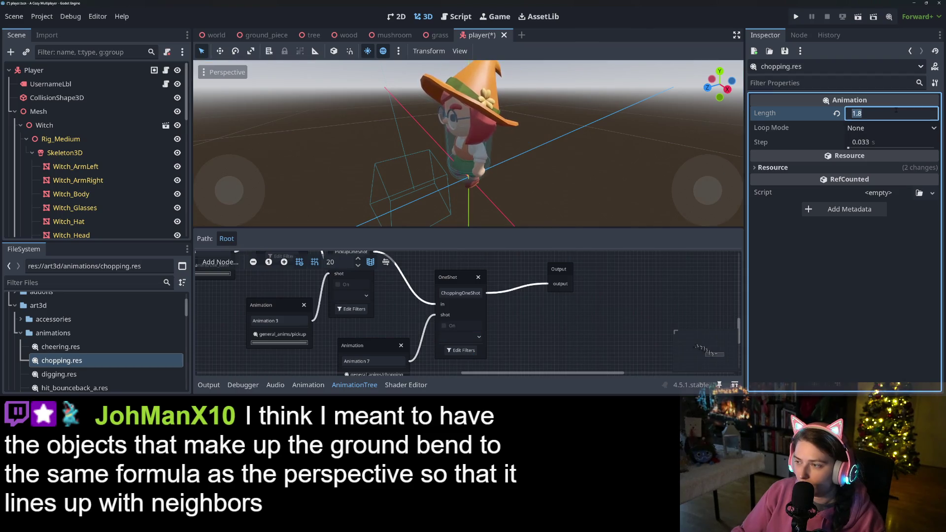
type("1.6")
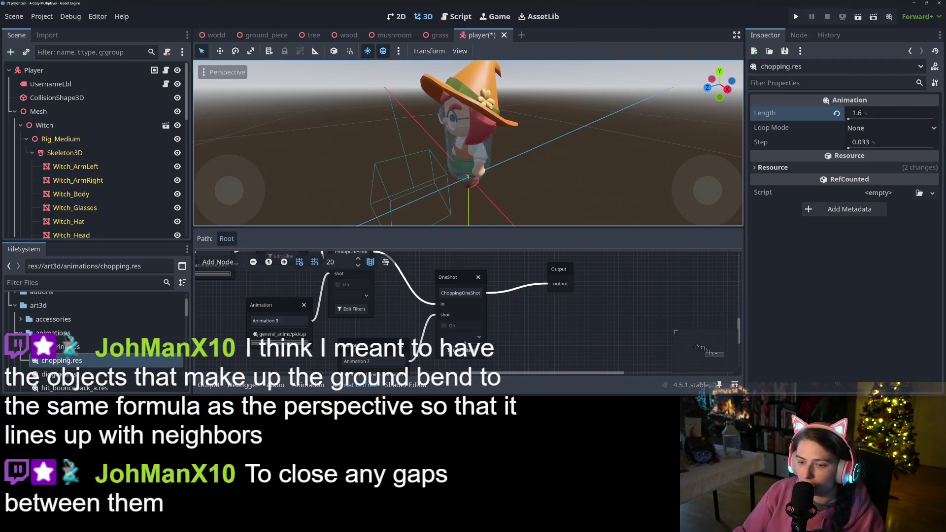
left_click(473, 337)
left_click(466, 357)
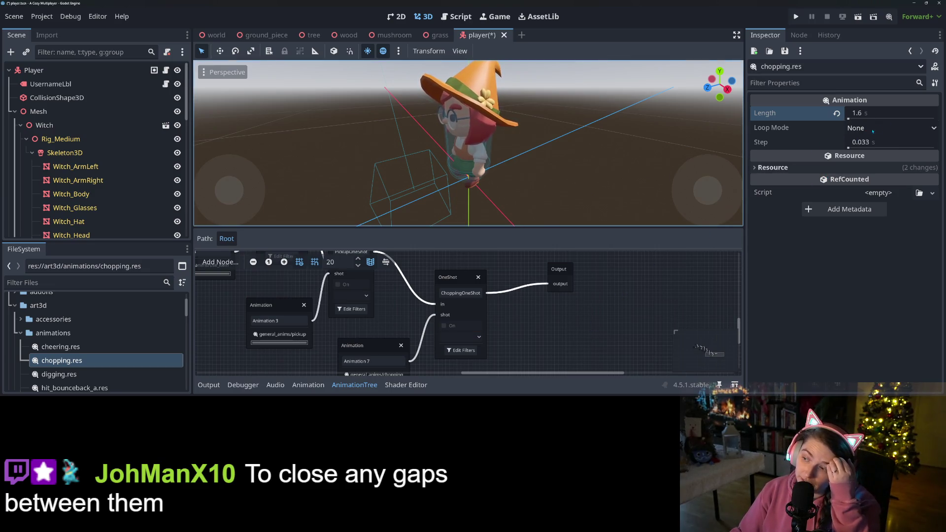
left_click(882, 113)
type("1.55")
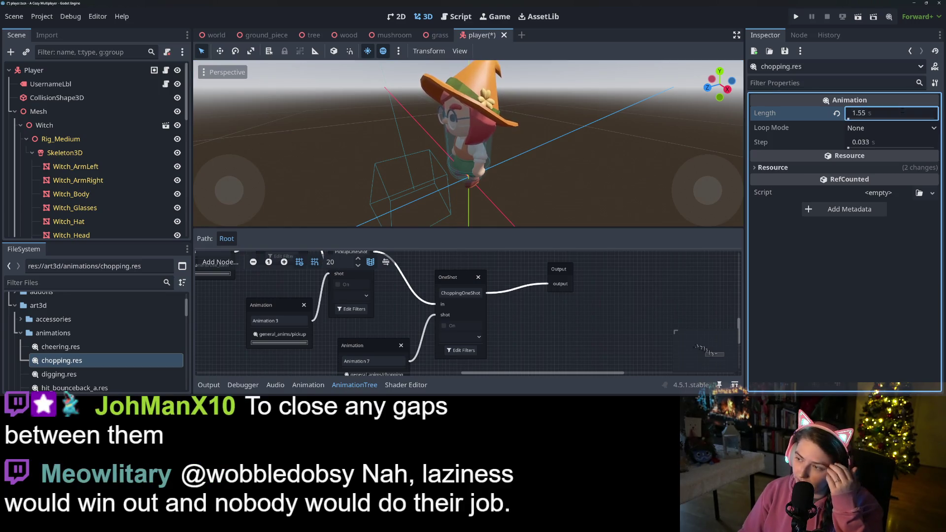
left_click(460, 337)
left_click(467, 359)
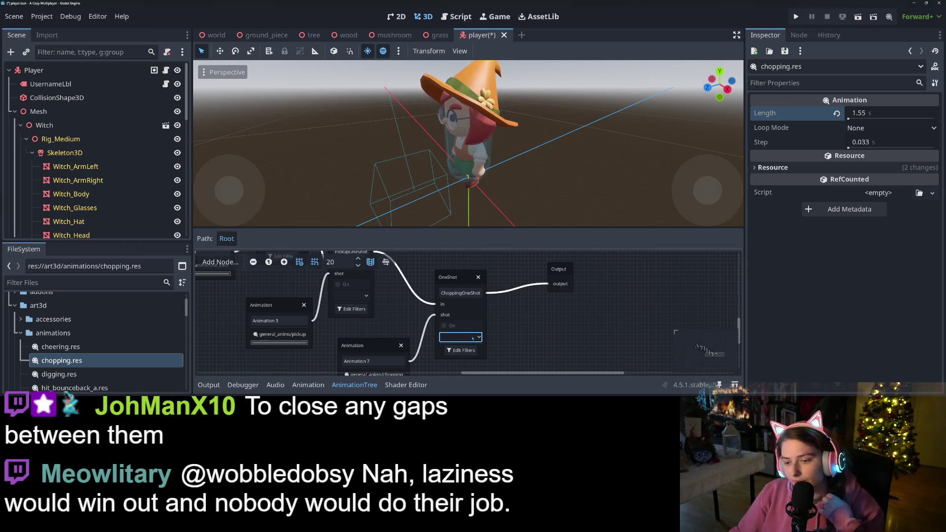
left_click(483, 349)
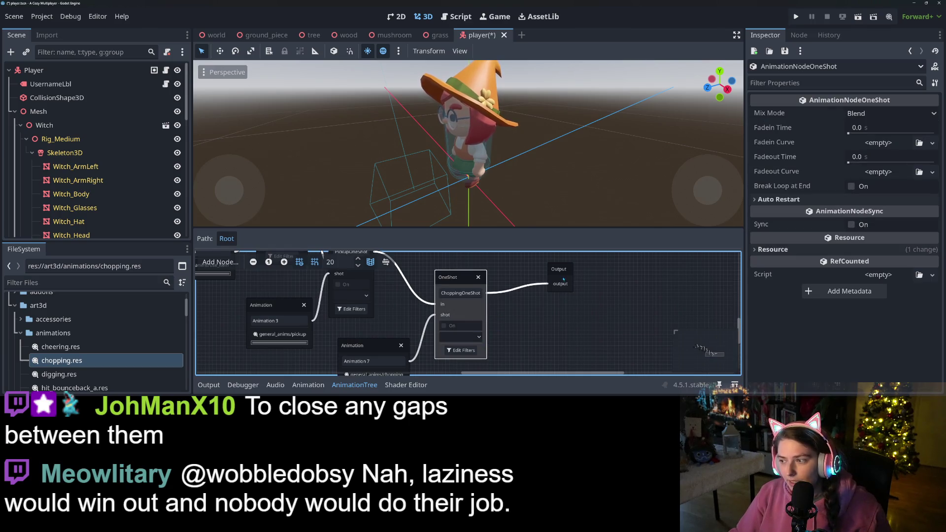
Give ChoppingOneShot a 0.2 s fade-out, preview it, and save the player scene.
left_click(892, 127)
left_click(872, 155)
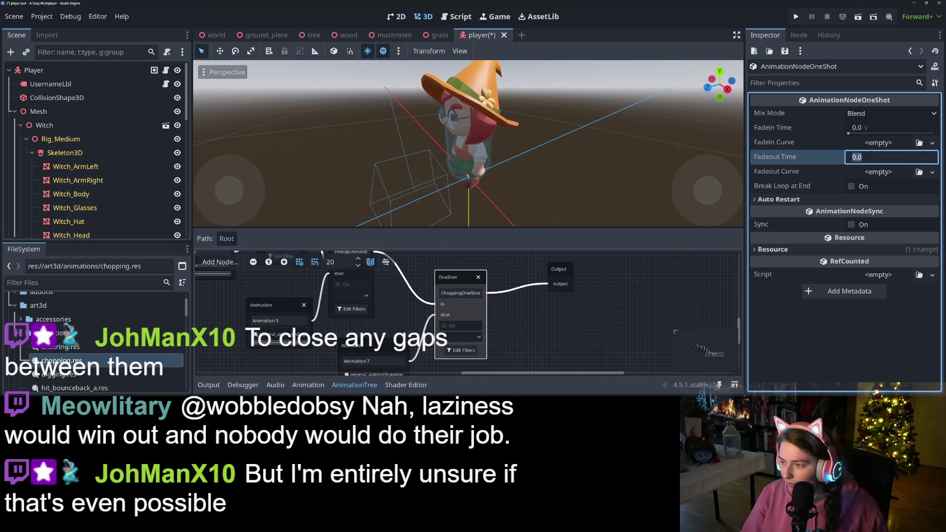
type("0.2")
key("Return")
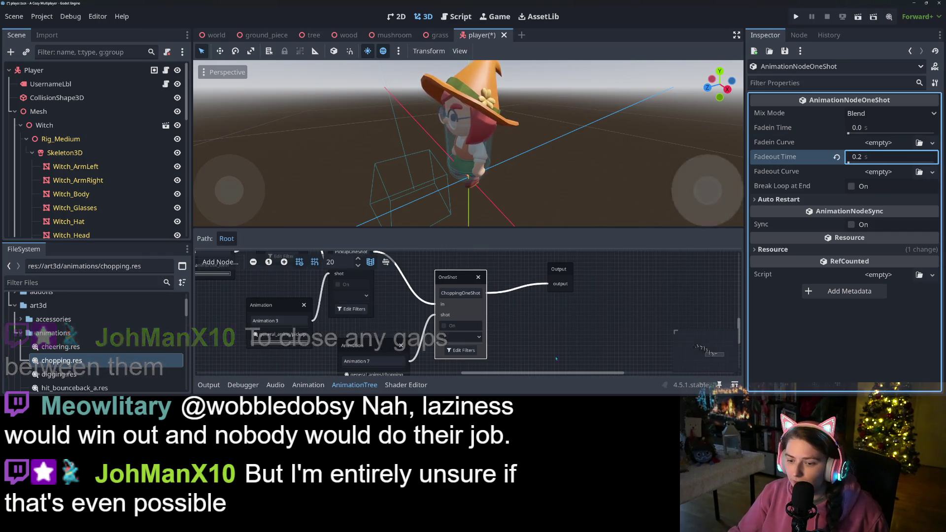
left_click(460, 337)
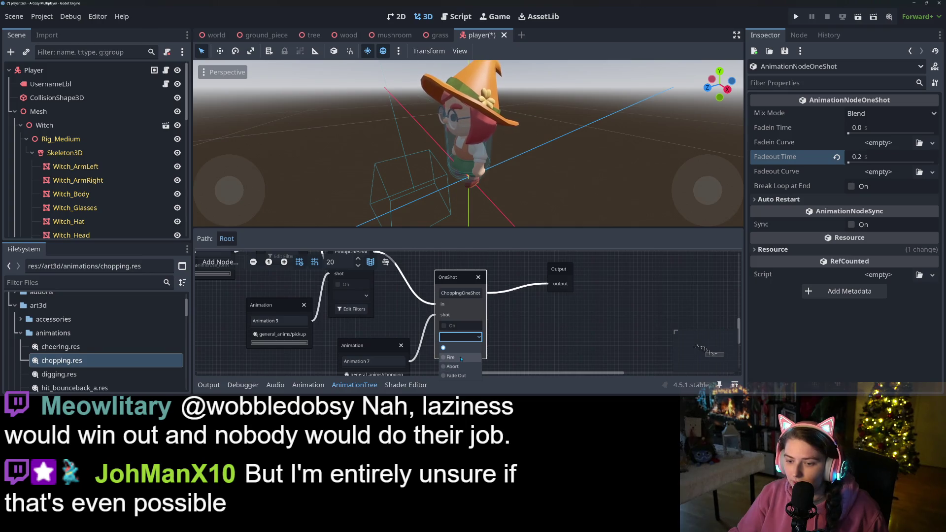
left_click(462, 359)
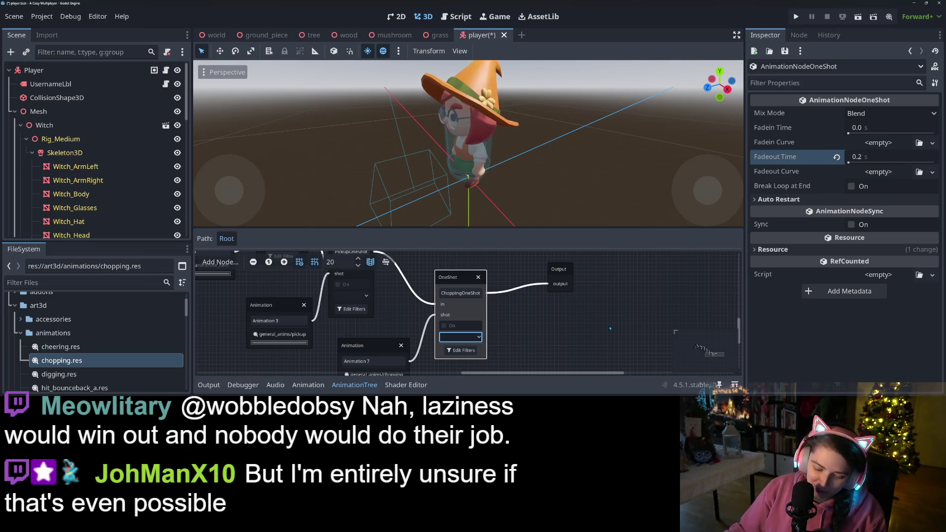
key("ctrl+s")
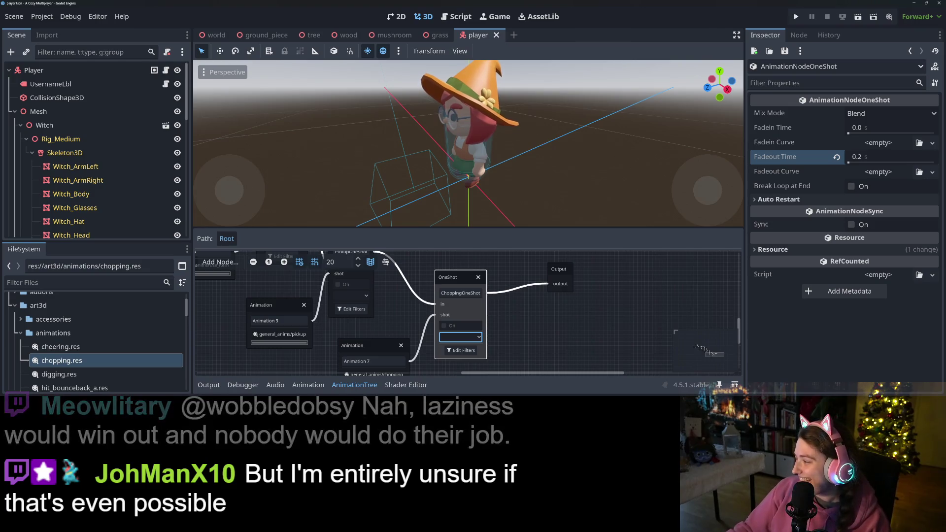
key("alt+Tab")
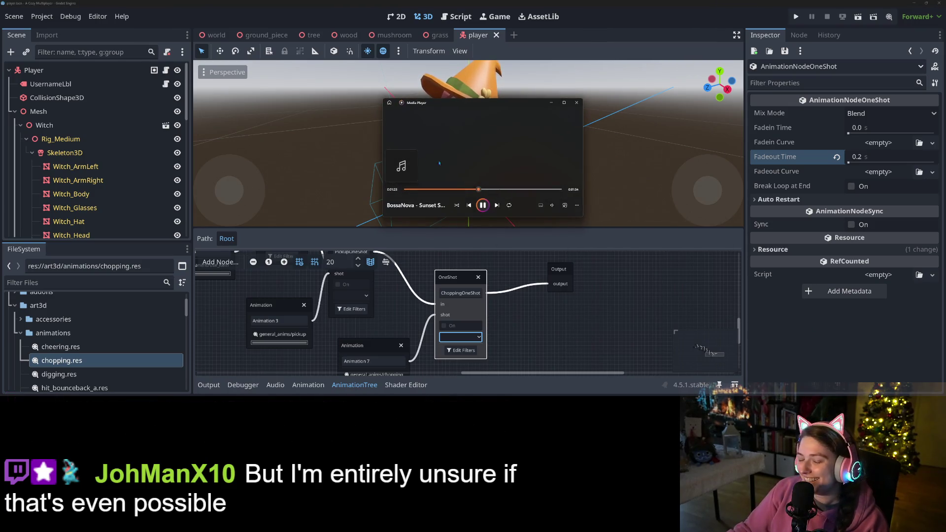
Pause the background music track in Media Player.
left_click(482, 205)
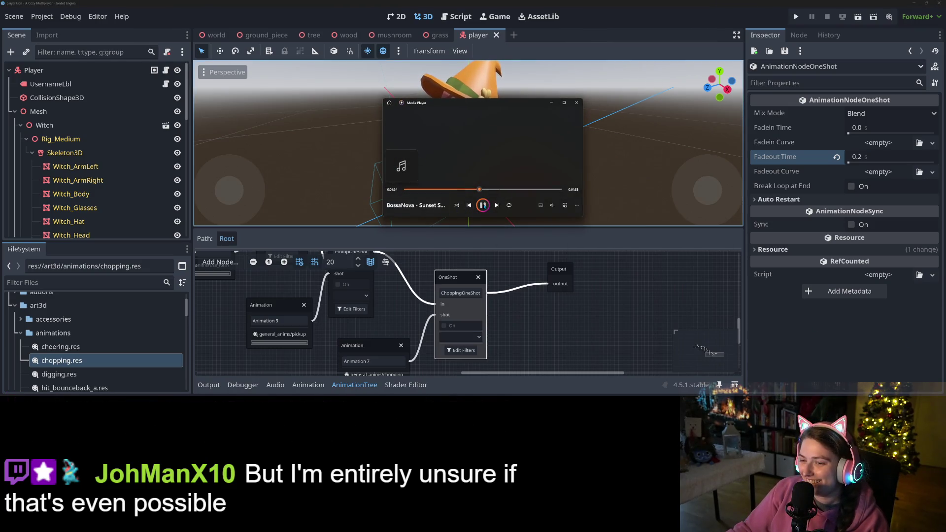
left_click(602, 294)
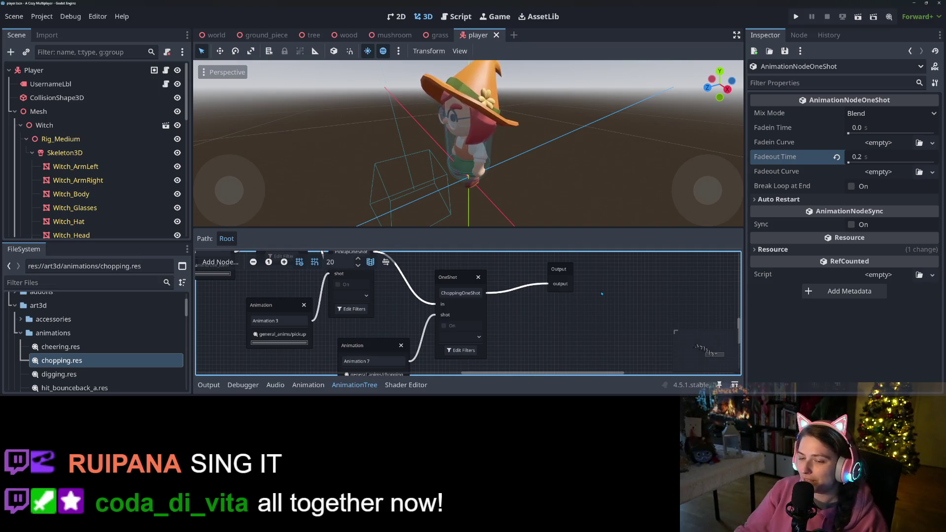
Nudge the AnimationTree's Output node slightly left, closer to ChoppingOneShot.
scroll(594, 303, "down", 3)
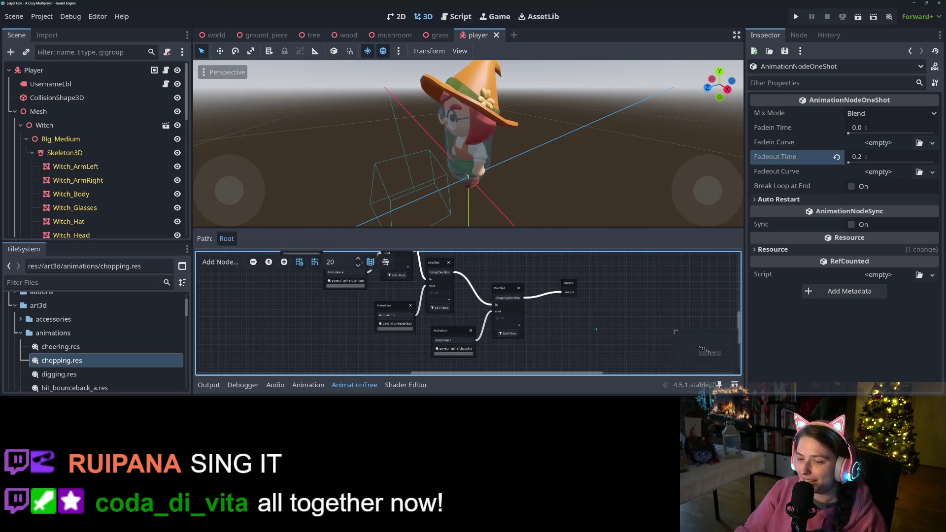
scroll(606, 330, "up", 3)
scroll(621, 340, "left", 2)
scroll(490, 286, "up", 3)
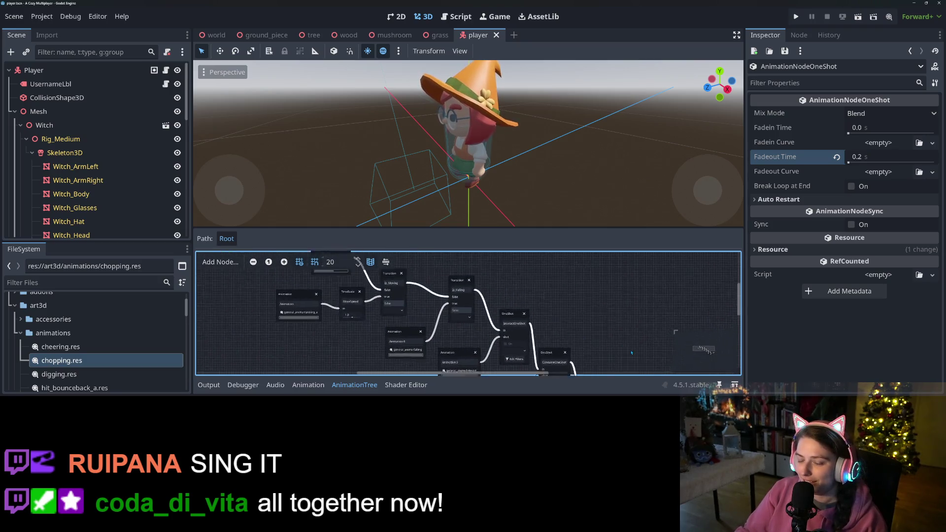
scroll(566, 301, "left", 3)
scroll(591, 310, "down", 2)
scroll(576, 301, "right", 2)
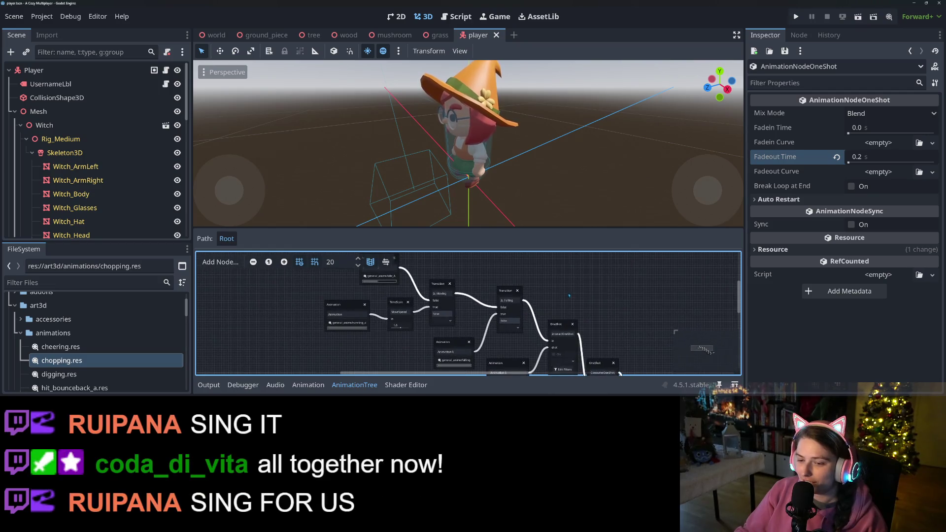
scroll(622, 324, "down", 2)
scroll(567, 326, "right", 6)
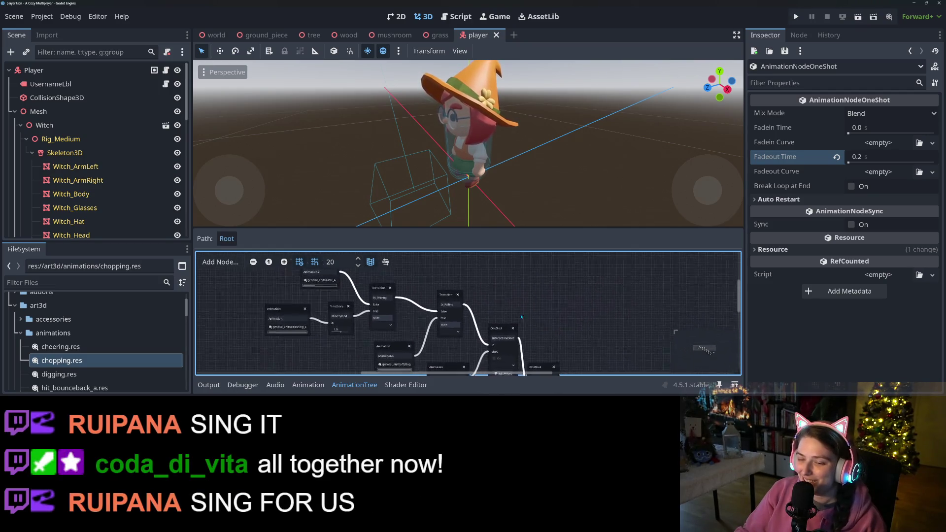
scroll(522, 327, "down", 3)
scroll(523, 327, "right", 5)
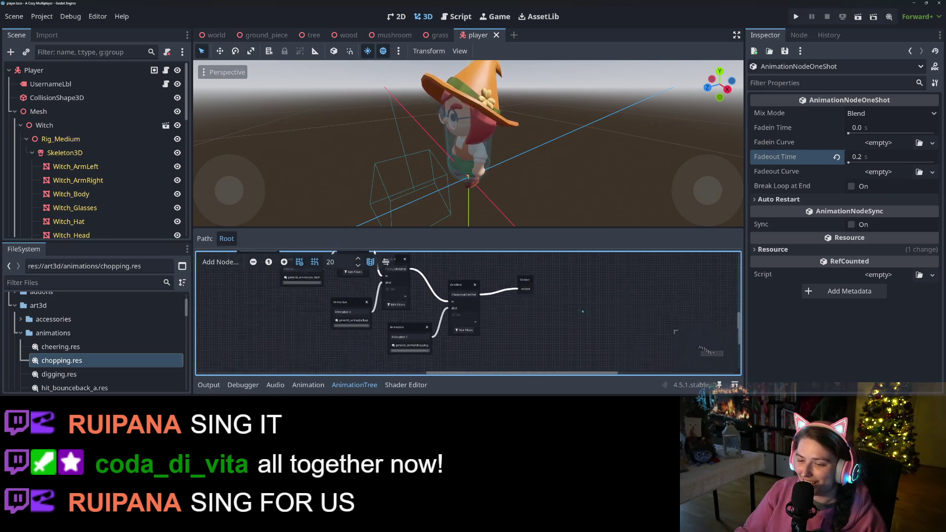
left_click_drag(507, 294, 506, 297)
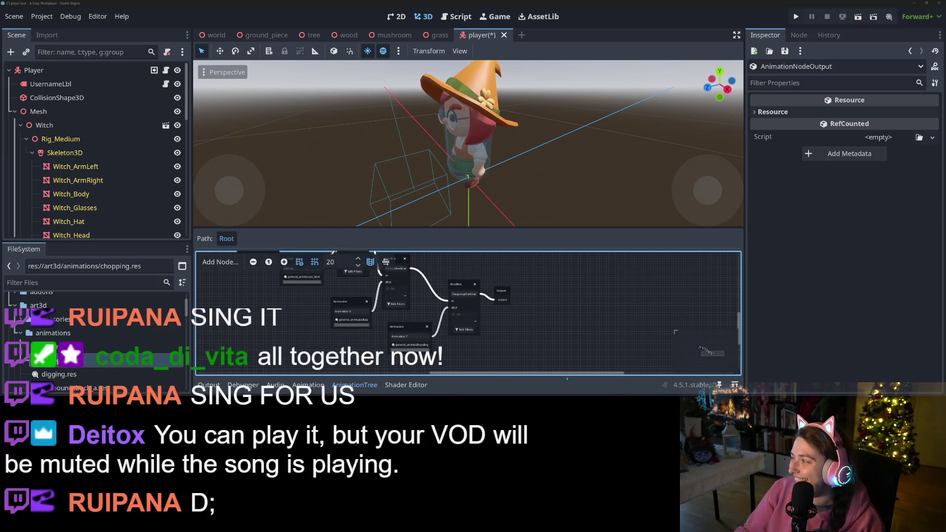
Resume the background music, adjust its volume, and minimize Media Player.
key("alt+Tab")
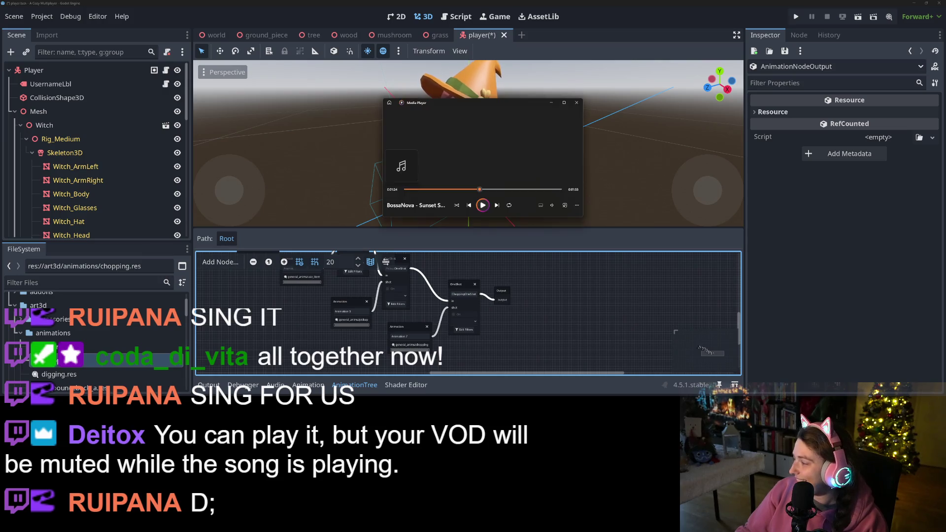
left_click(483, 205)
left_click(552, 205)
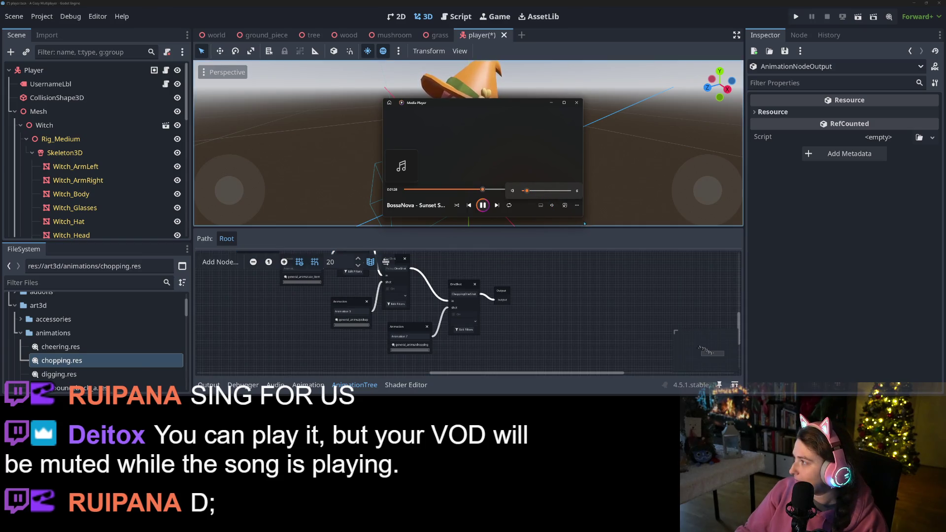
left_click(552, 103)
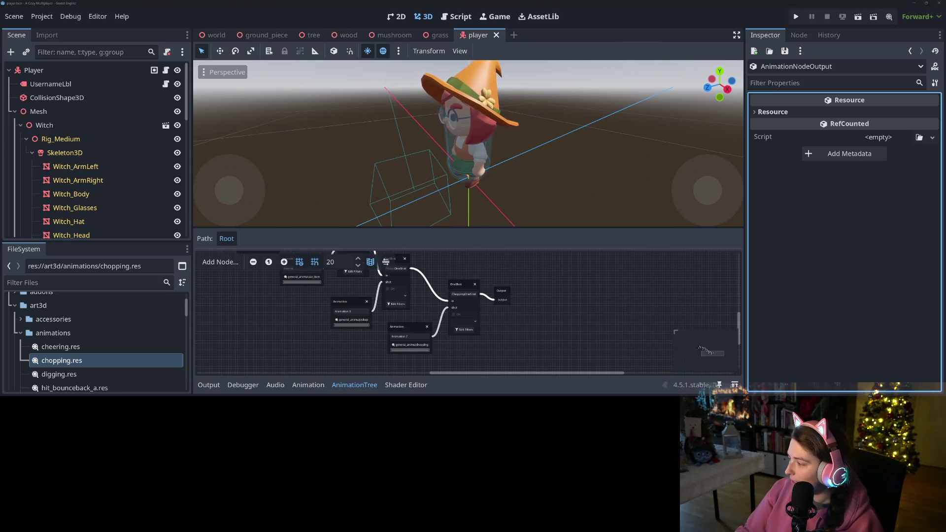
Load youtube.com in a new Firefox tab beside the Trello board.
key("alt+Tab")
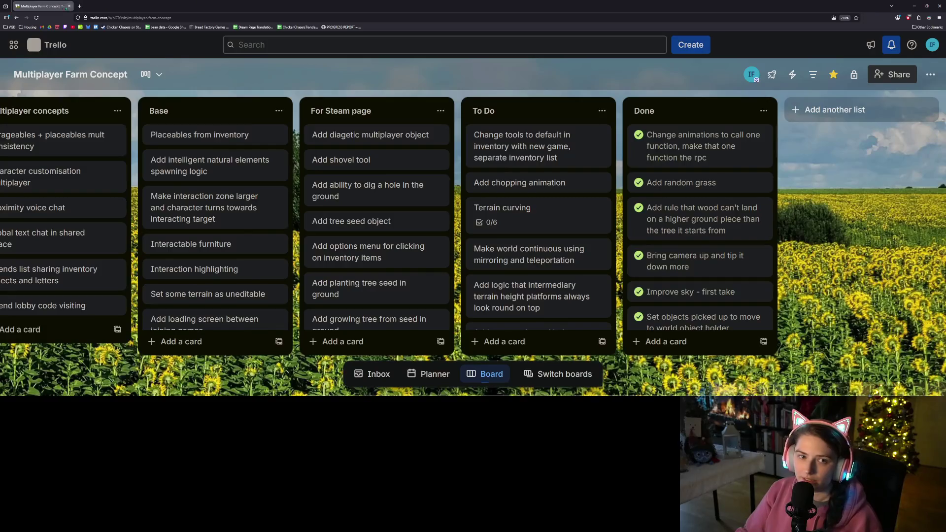
key("ctrl+t")
type("youtube.com")
key("Return")
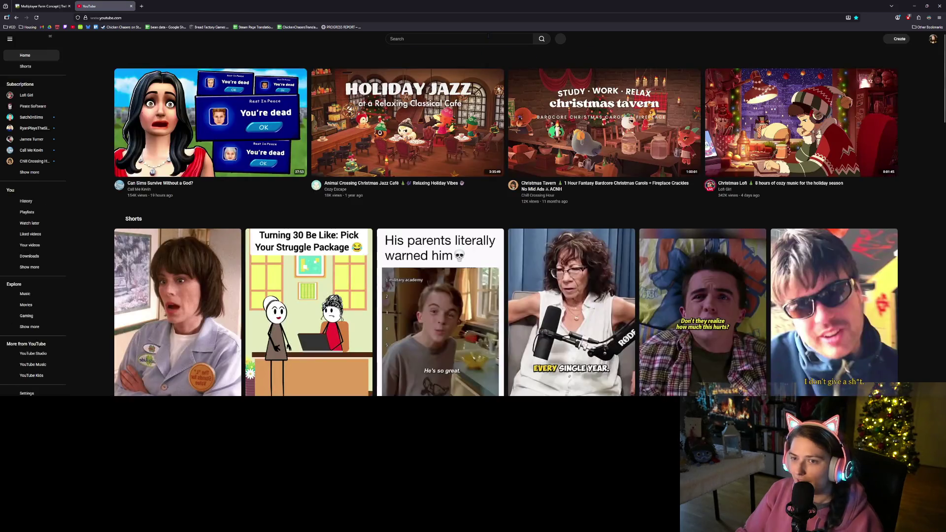
Search YouTube for 'olympics opening ceremony china boxes 2008'.
left_click(488, 38)
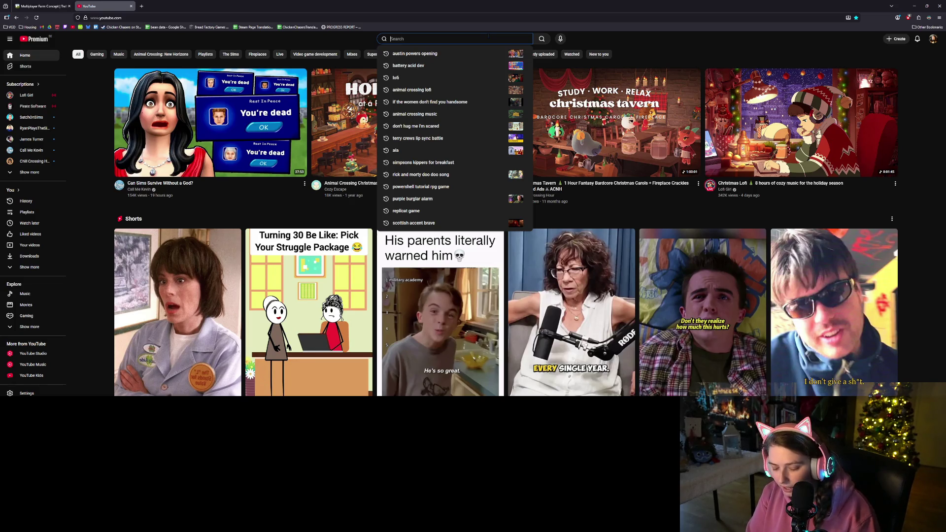
type("olympics ")
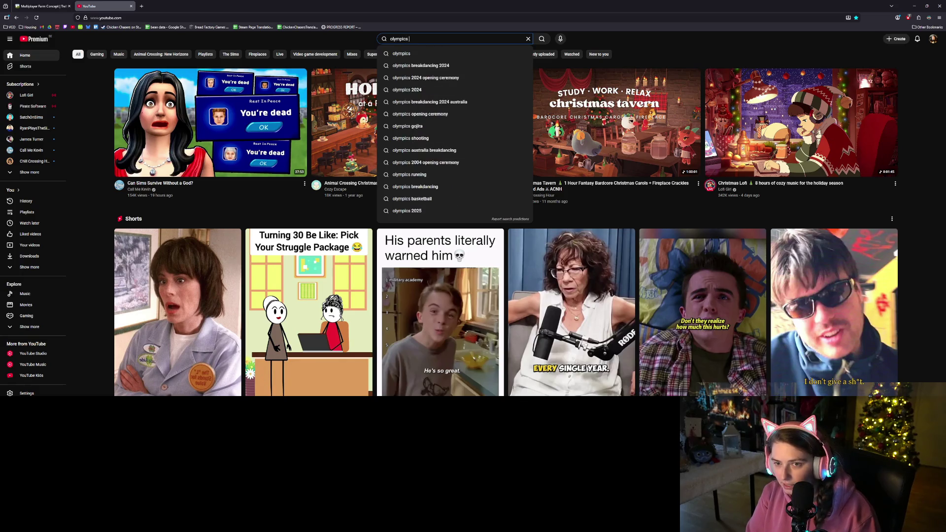
type("opening c")
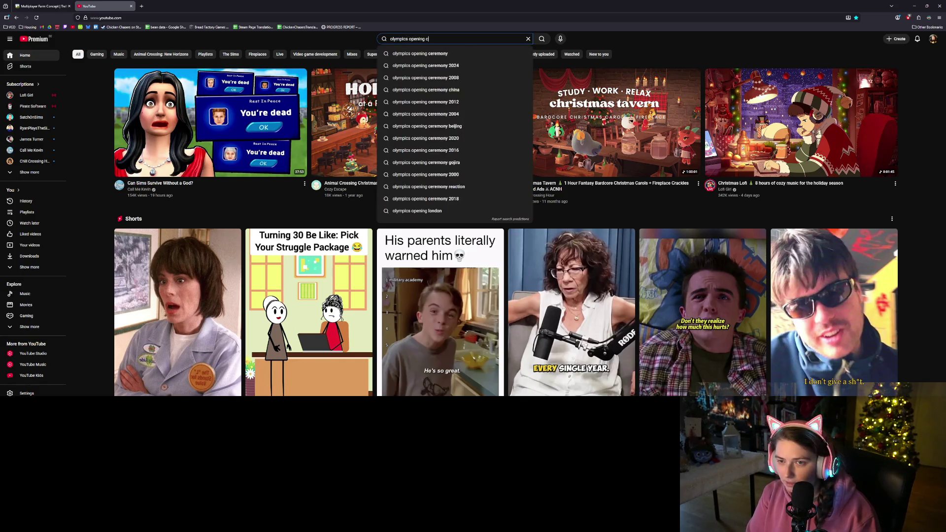
type("eremony china b")
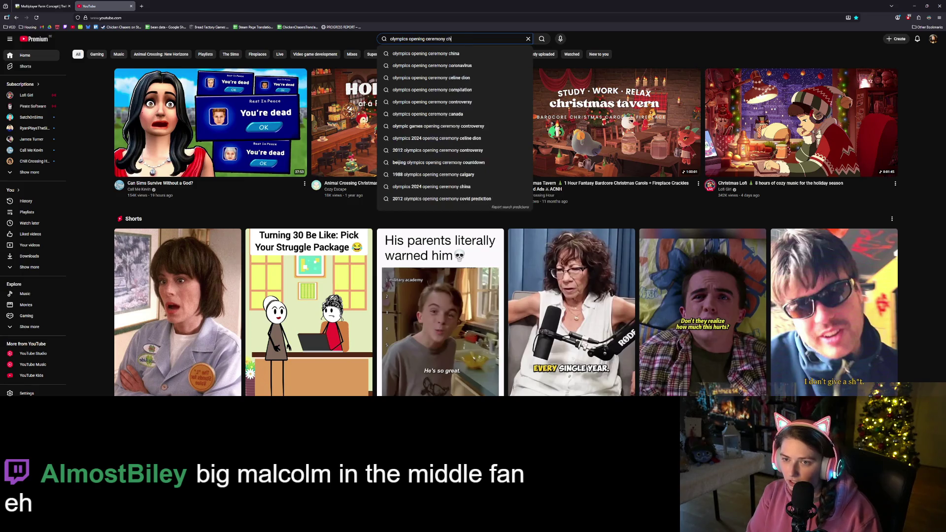
type("oxe")
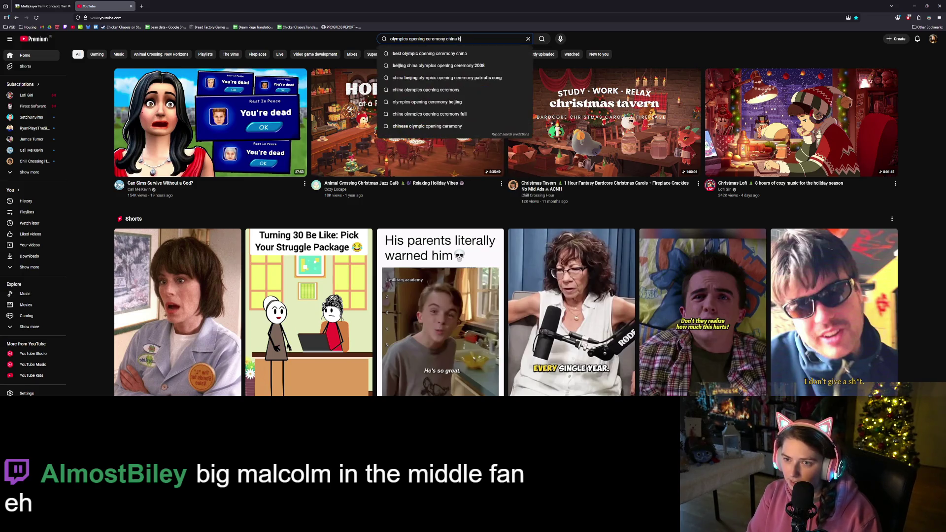
type("s 2008")
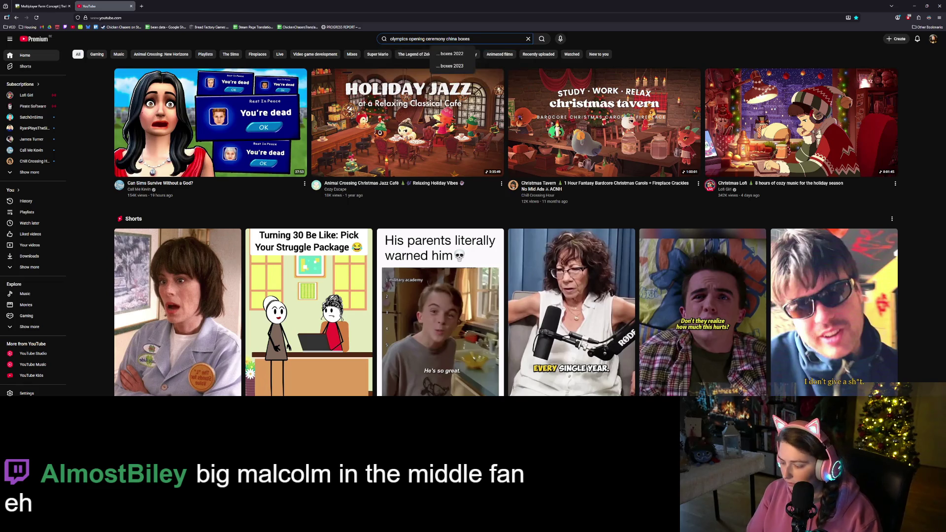
key("Return")
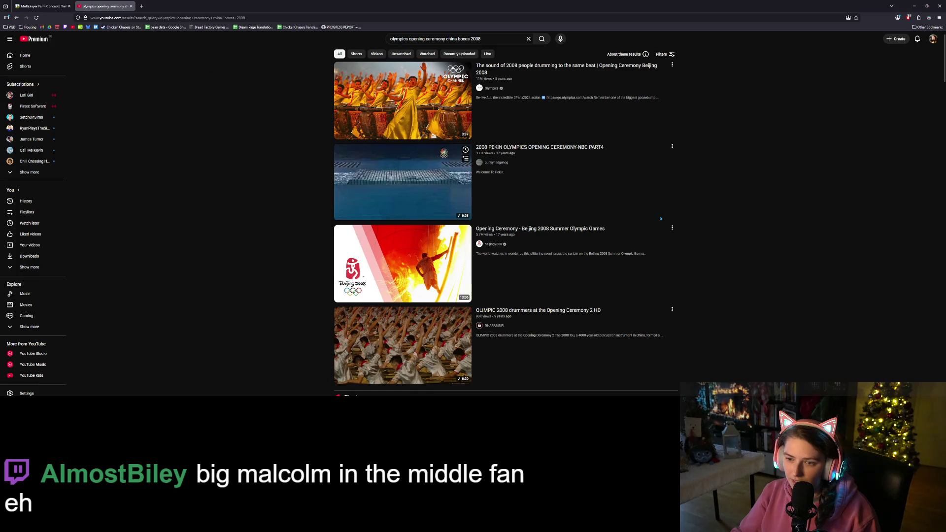
Play the NBC PART4 Beijing 2008 ceremony video, skipping to 0:23, 1:17, then 2:40.
left_click(562, 156)
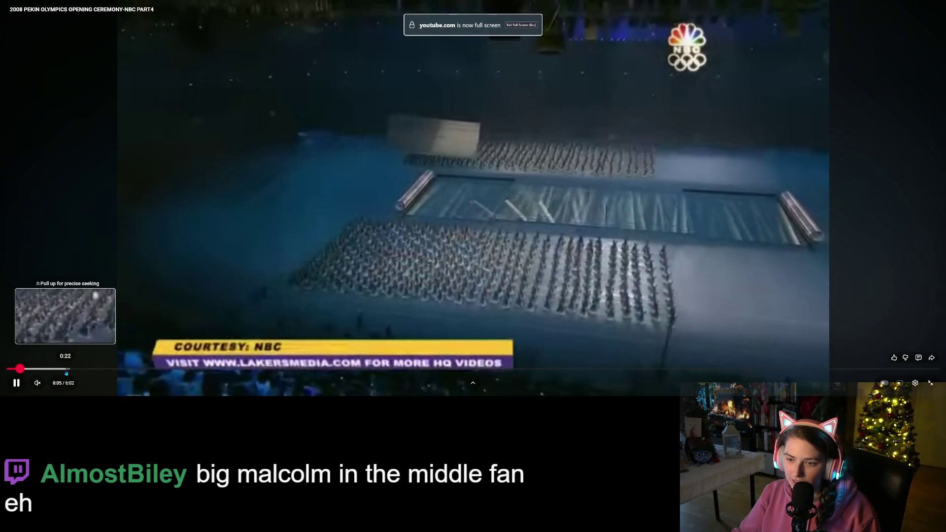
left_click(66, 369)
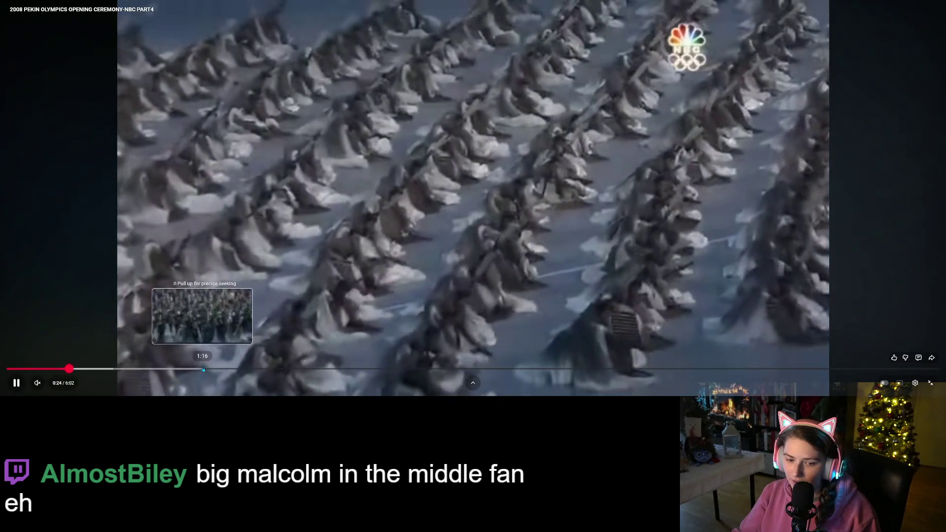
left_click(204, 369)
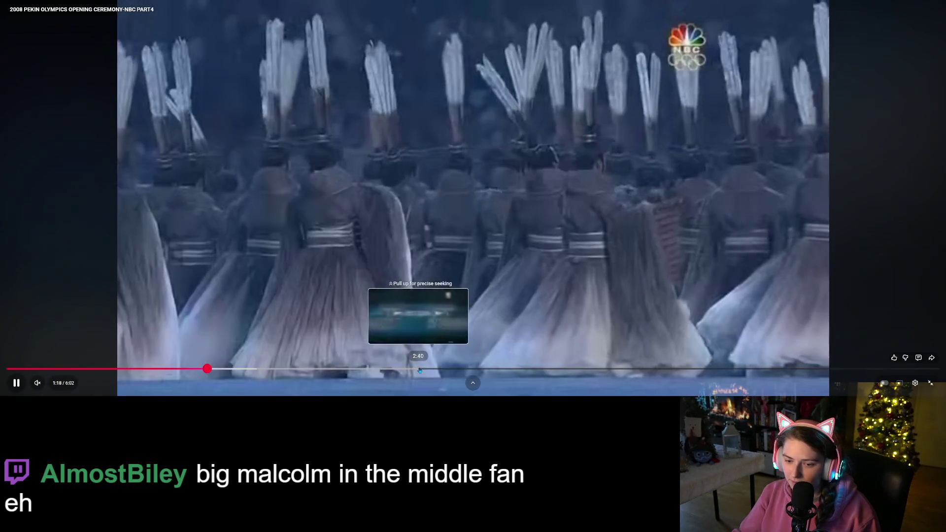
left_click(420, 368)
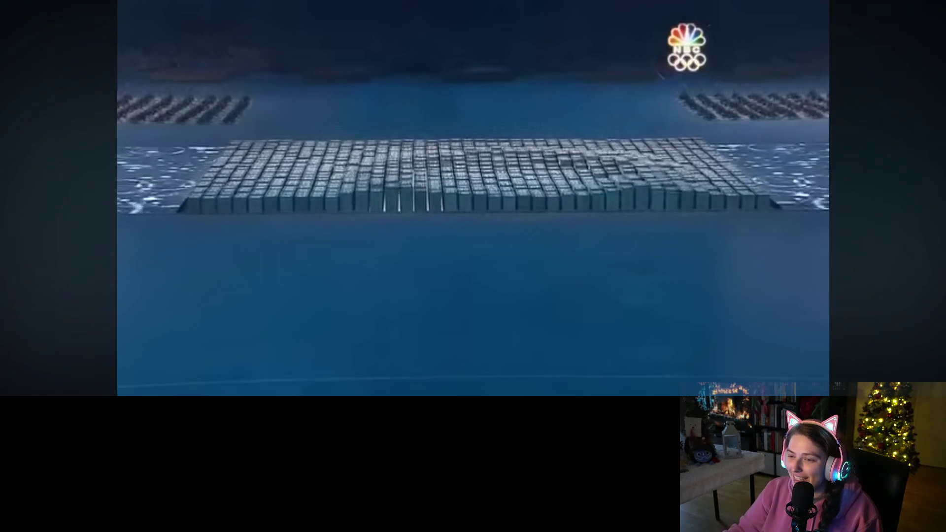
mouse_move(851, 355)
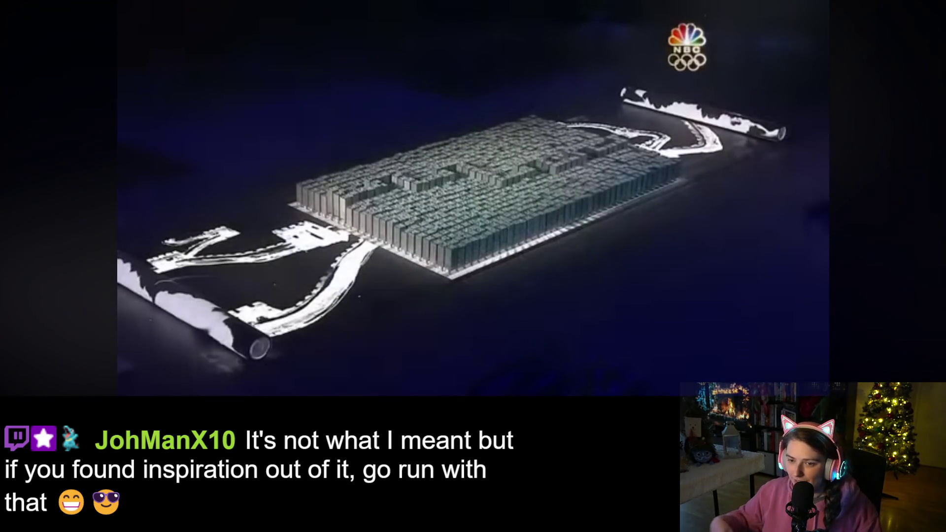
Jump the Olympics ceremony video from 5:10 to 5:45 and resume playback.
mouse_move(571, 297)
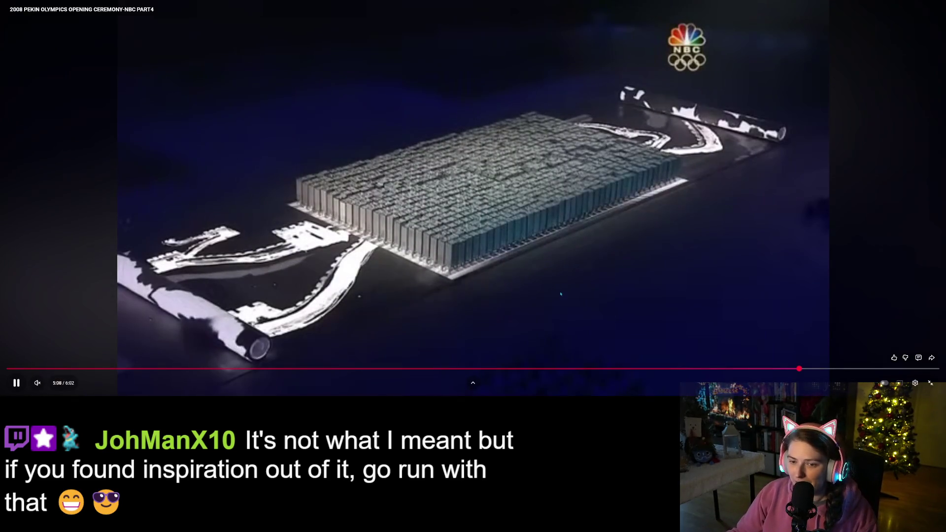
left_click(876, 364)
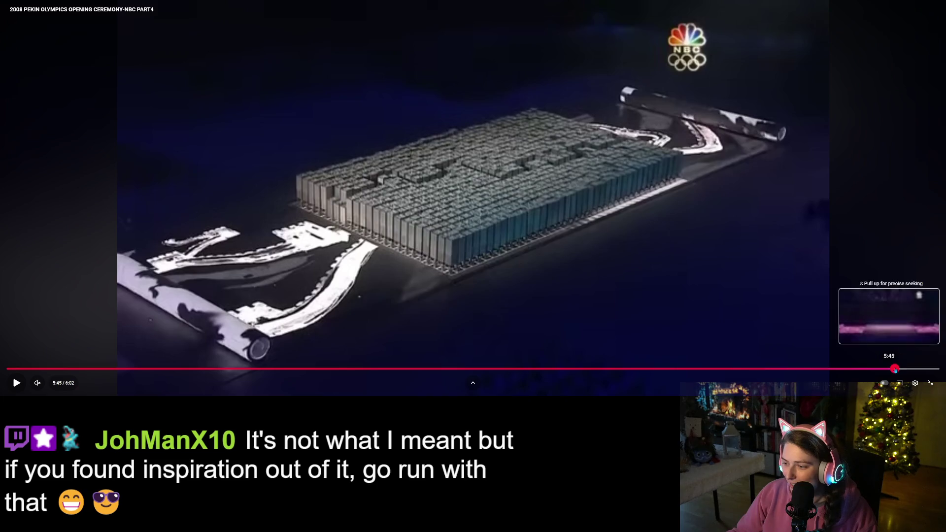
left_click(894, 369)
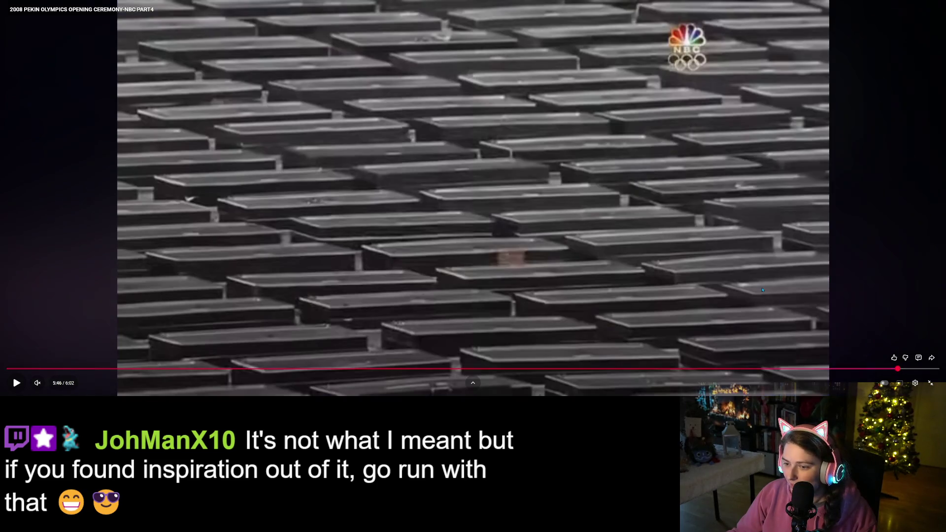
left_click(761, 282)
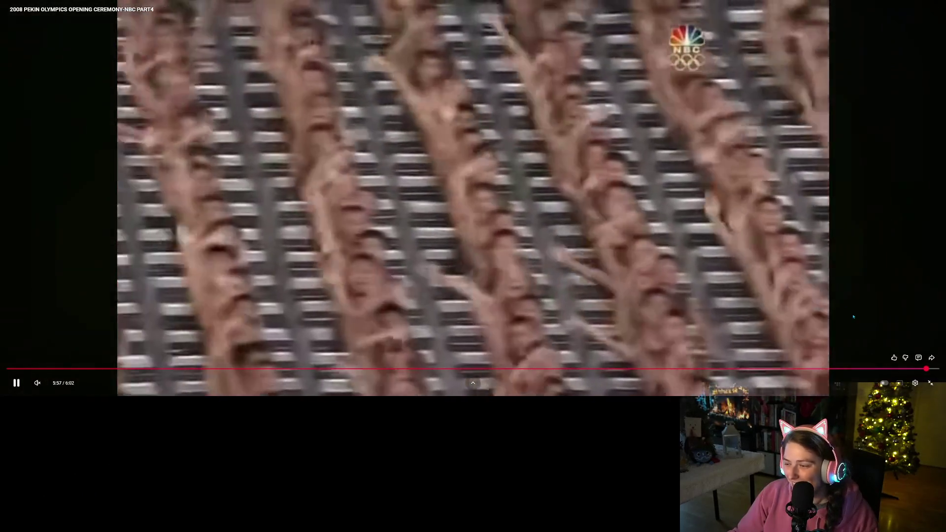
Exit fullscreen and close the Olympics opening ceremony YouTube tab.
key("Escape")
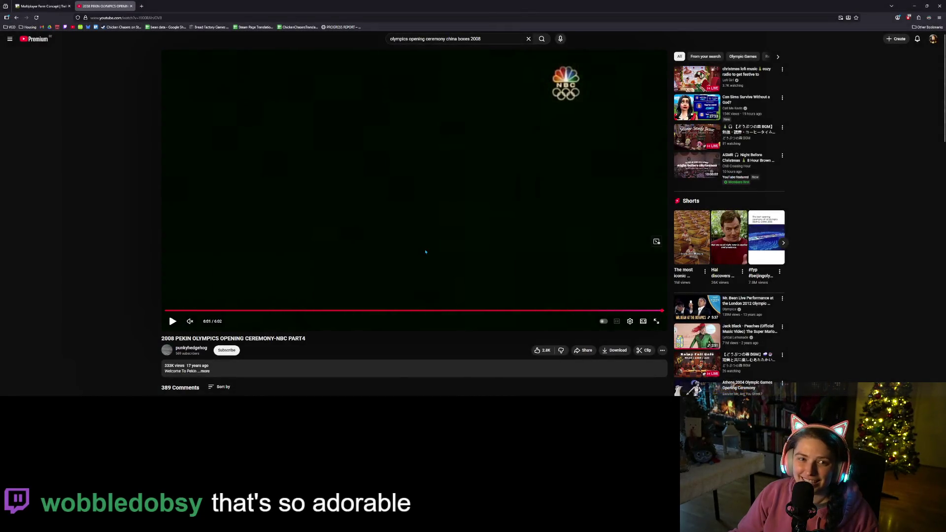
left_click(131, 7)
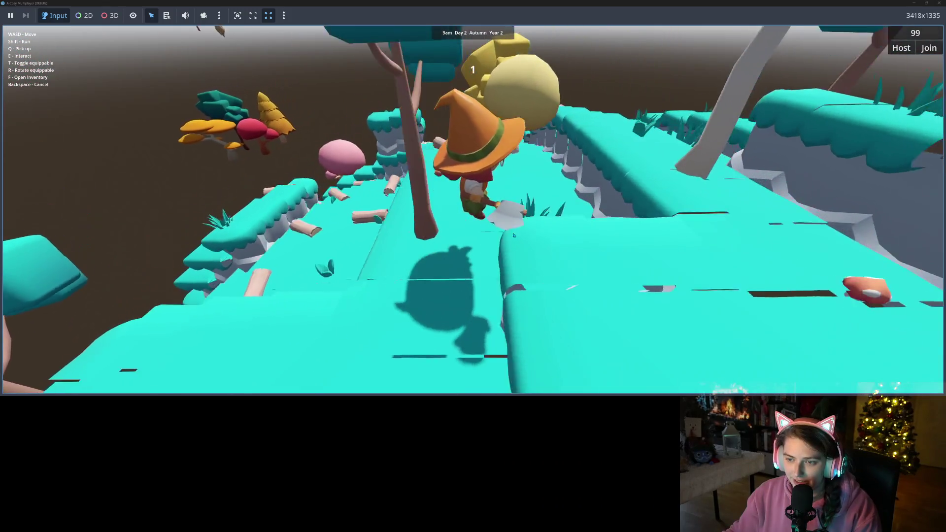
Walk the witch along the path and chop down trees with the axe.
key("w")
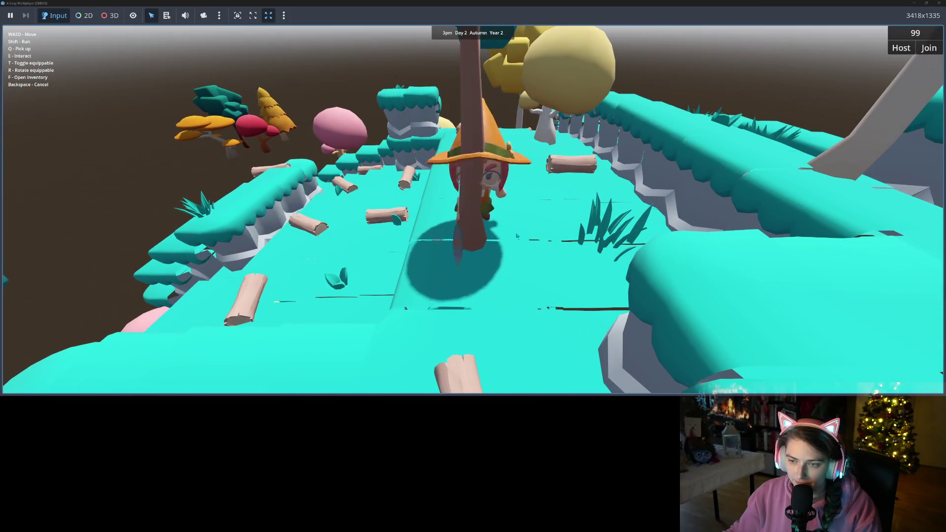
key("e")
key("s")
key("w")
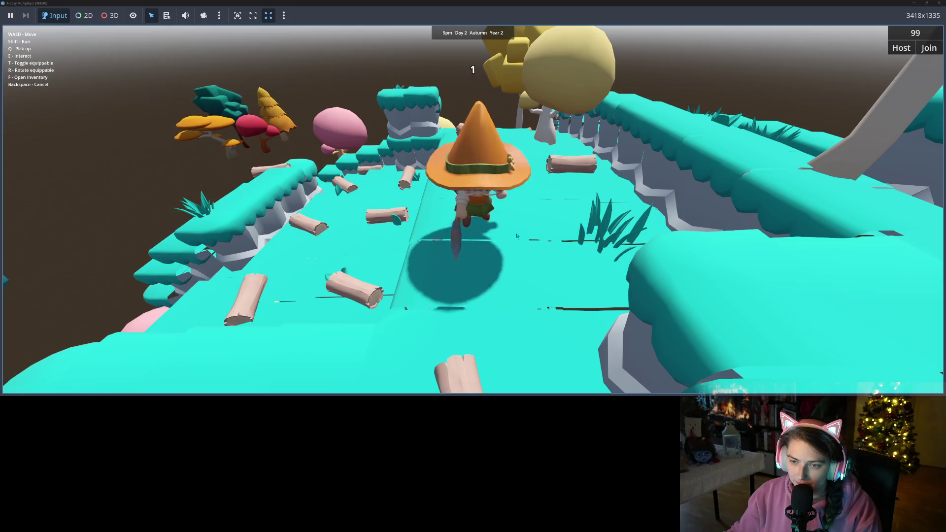
key("a")
key("w")
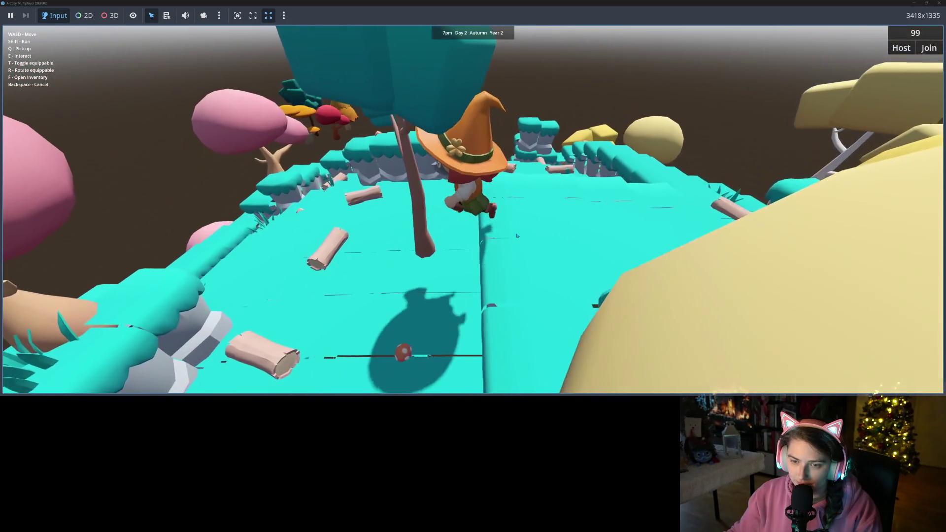
key("d")
key("e")
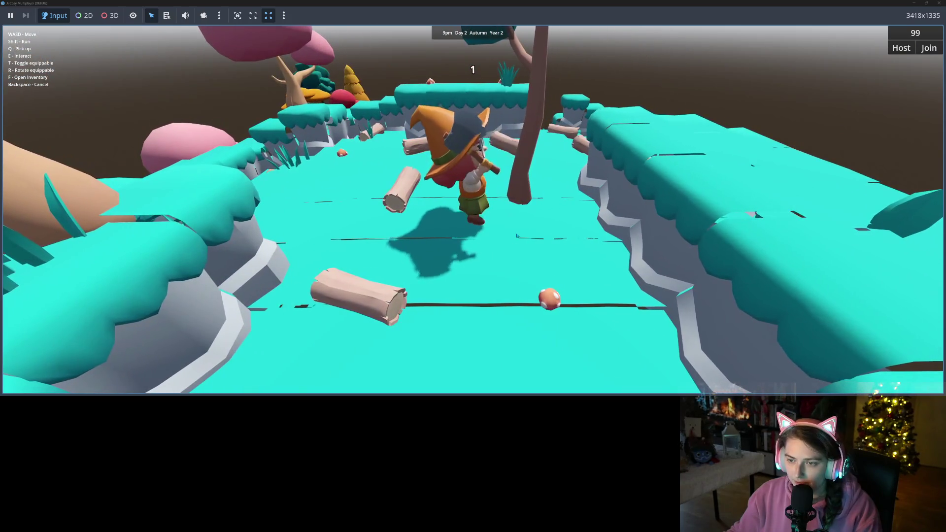
key("e")
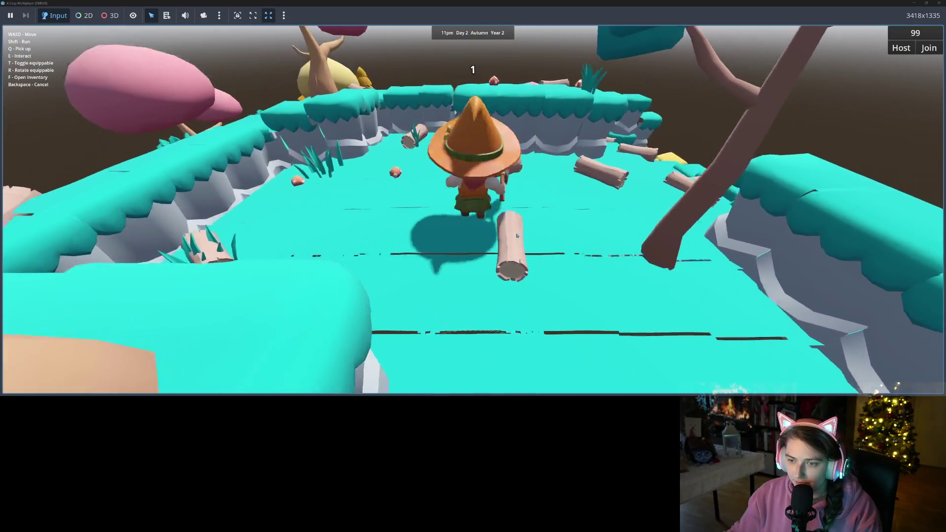
Walk the witch across the island, then relaunch the game to its main menu with F5.
key("w")
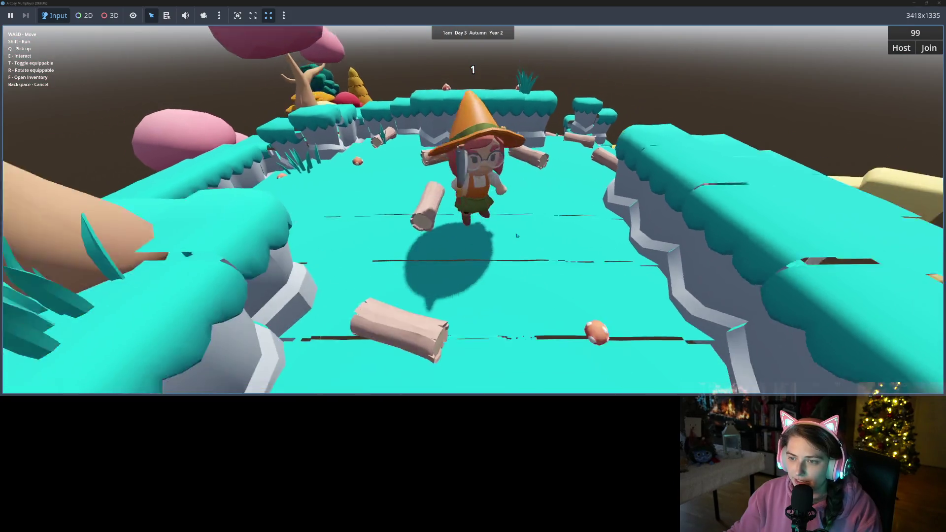
key("w")
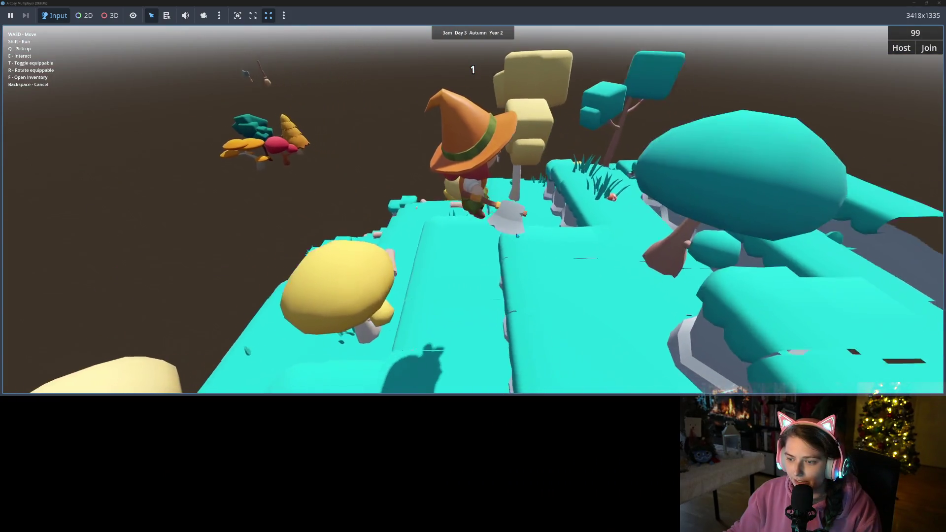
key("w")
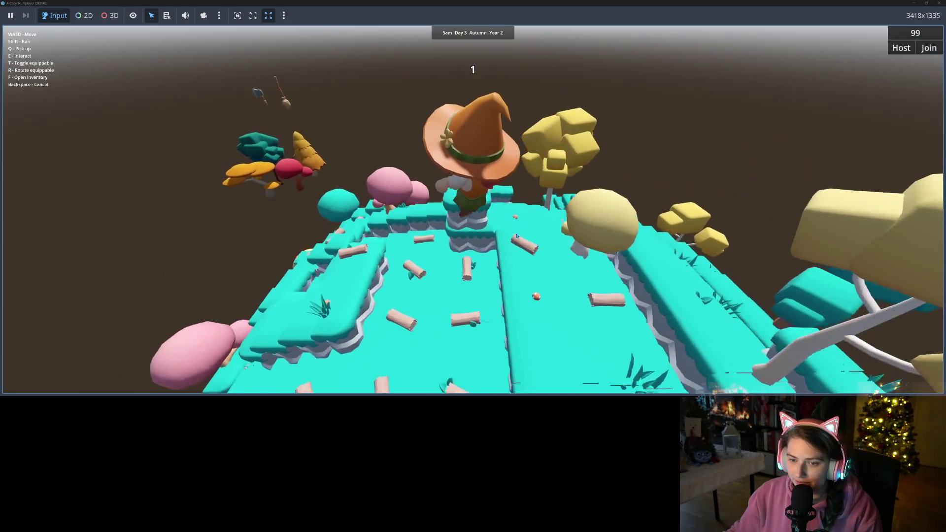
key("w")
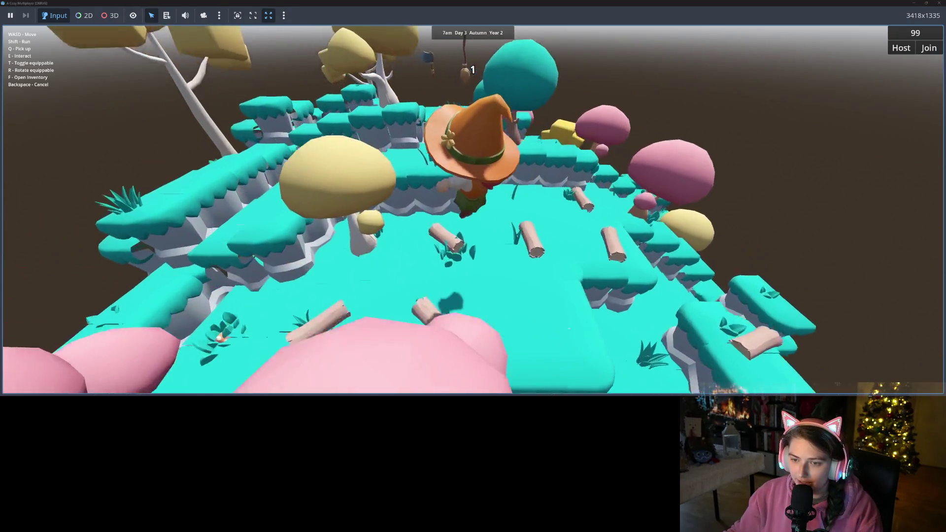
key("w")
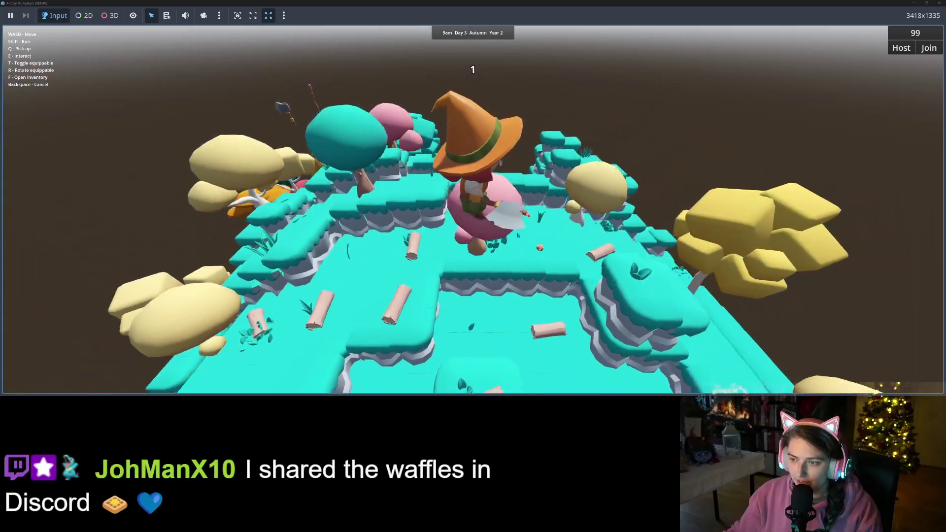
key("w")
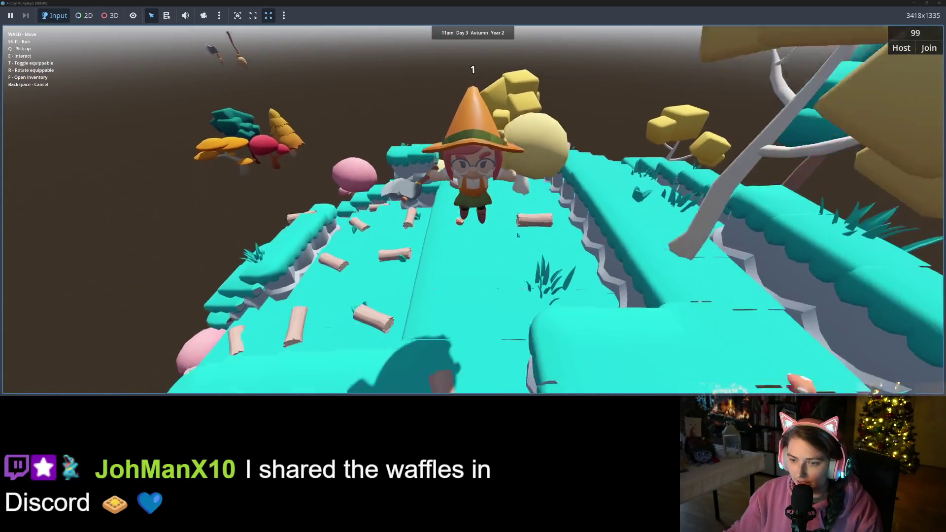
key("w")
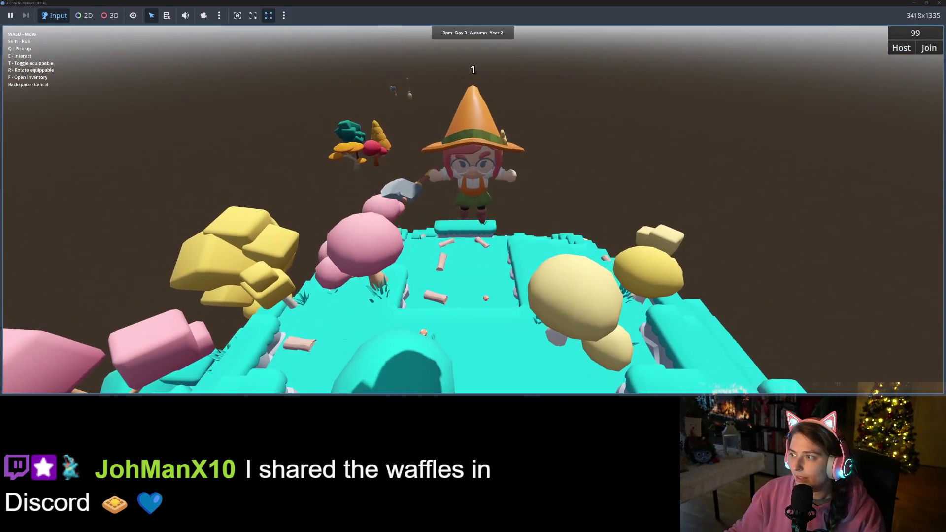
key("F5")
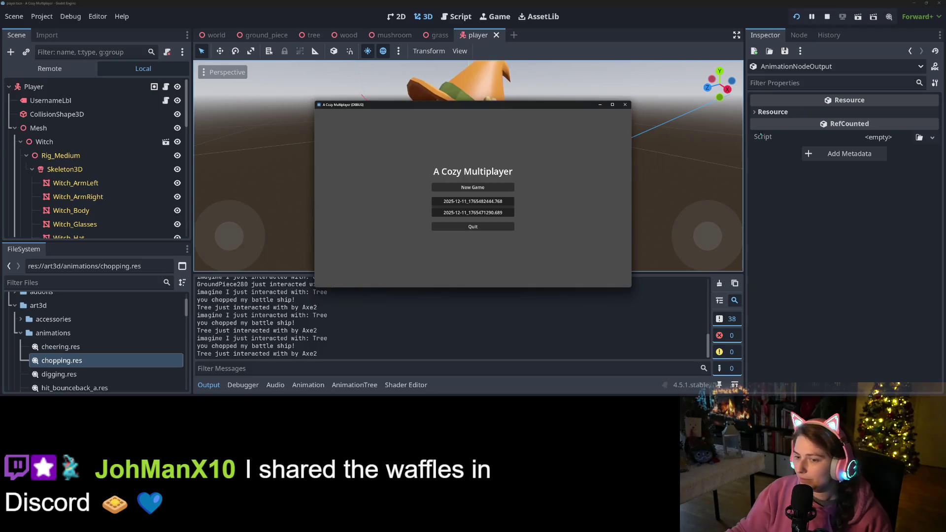
Stop the running playtest and switch away from the Godot editor.
left_click(827, 16)
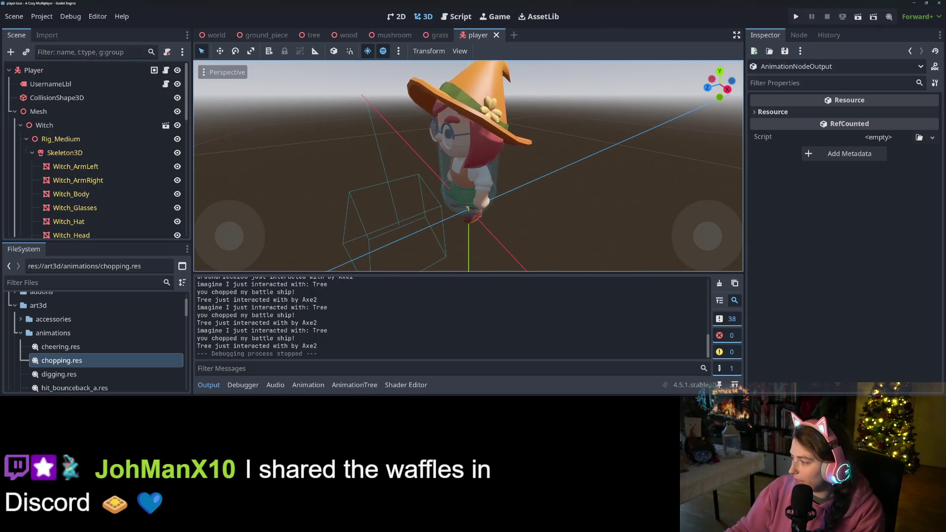
key("alt+Tab")
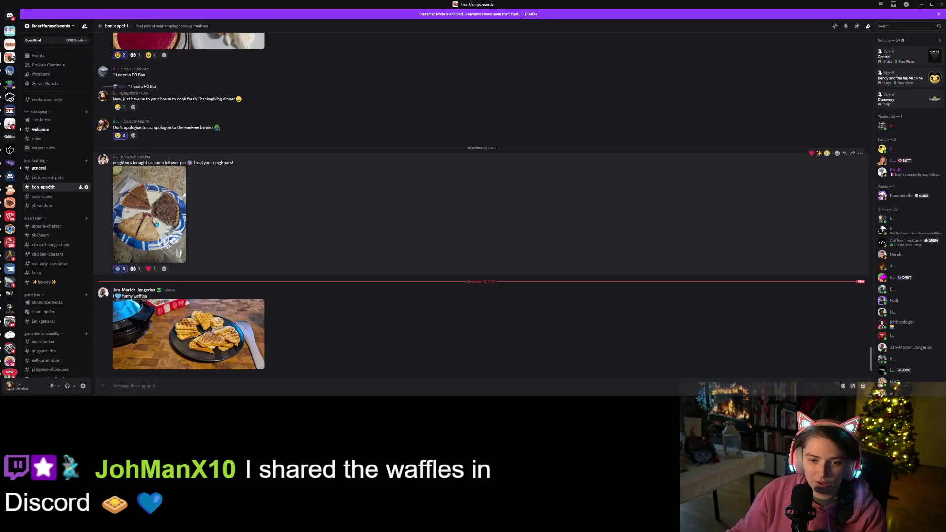
View the waffle photo full size, zooming in and panning over the waffles.
left_click(230, 341)
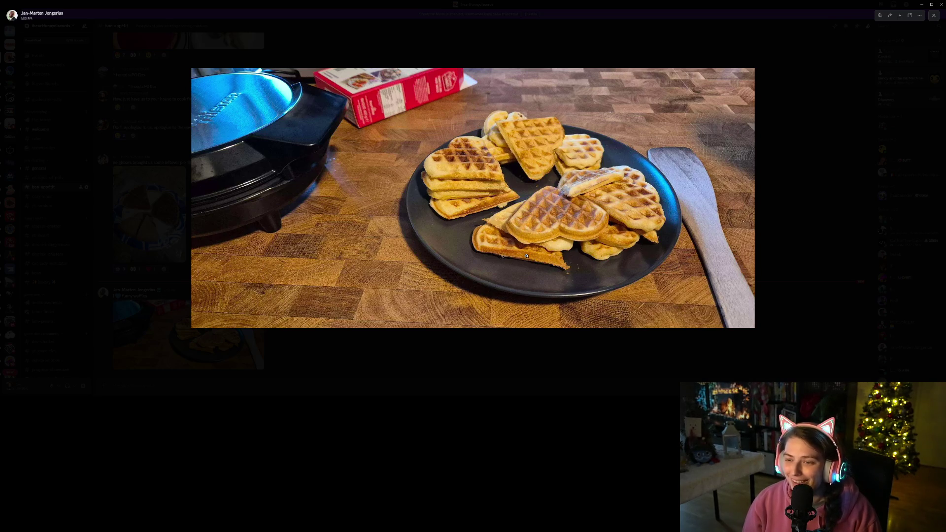
left_click(541, 134)
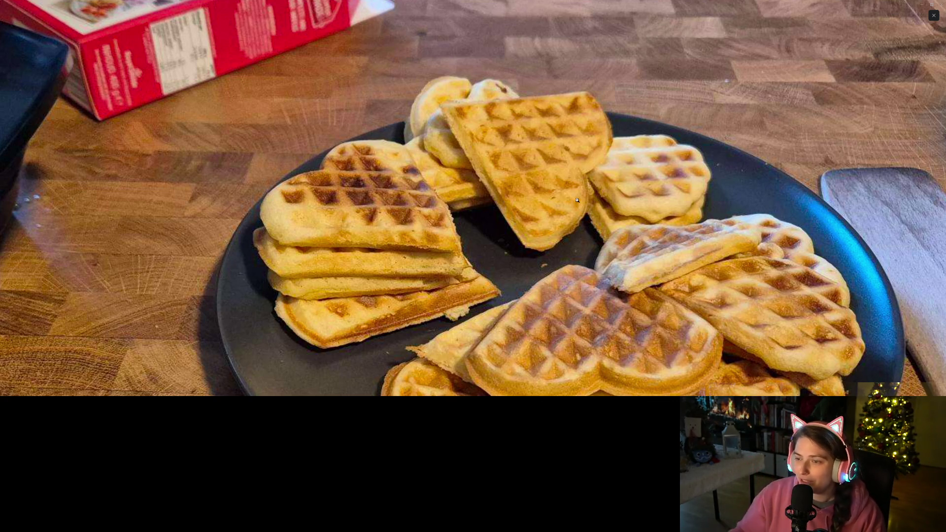
left_click_drag(547, 259, 515, 222)
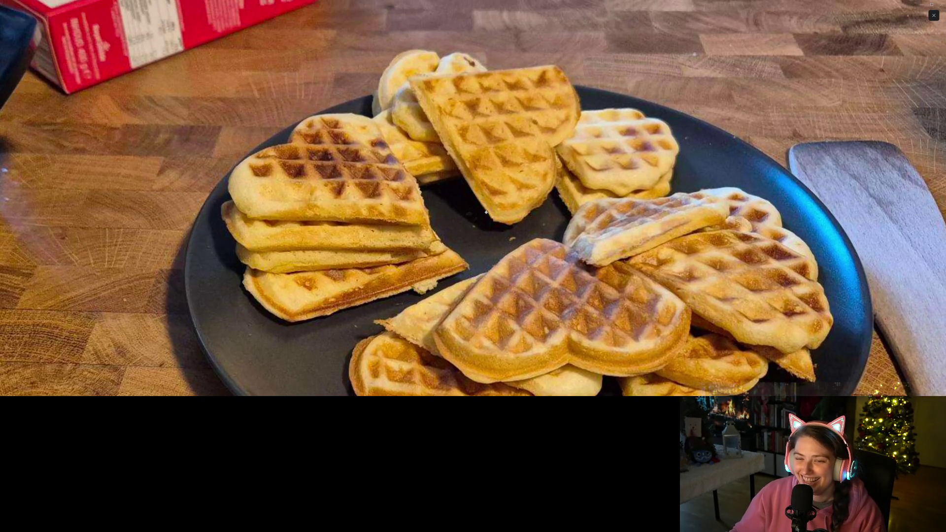
left_click(515, 223)
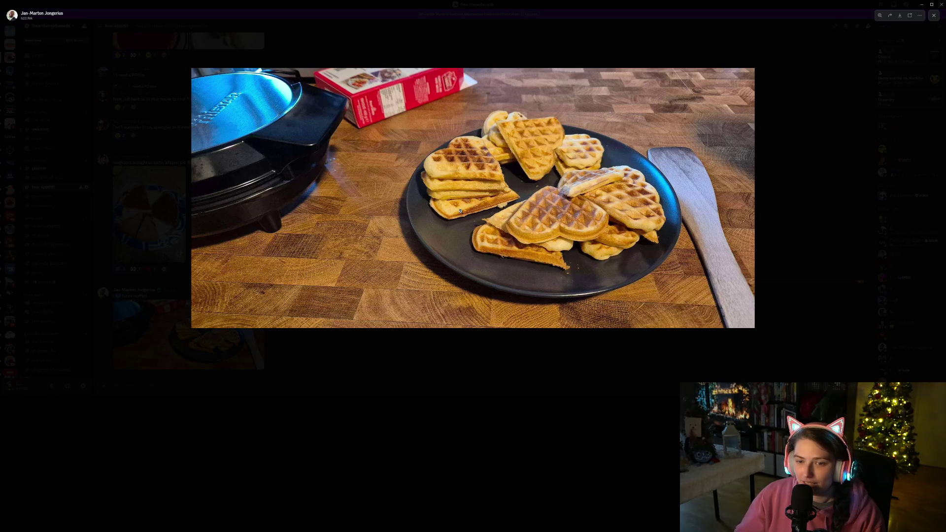
left_click(793, 220)
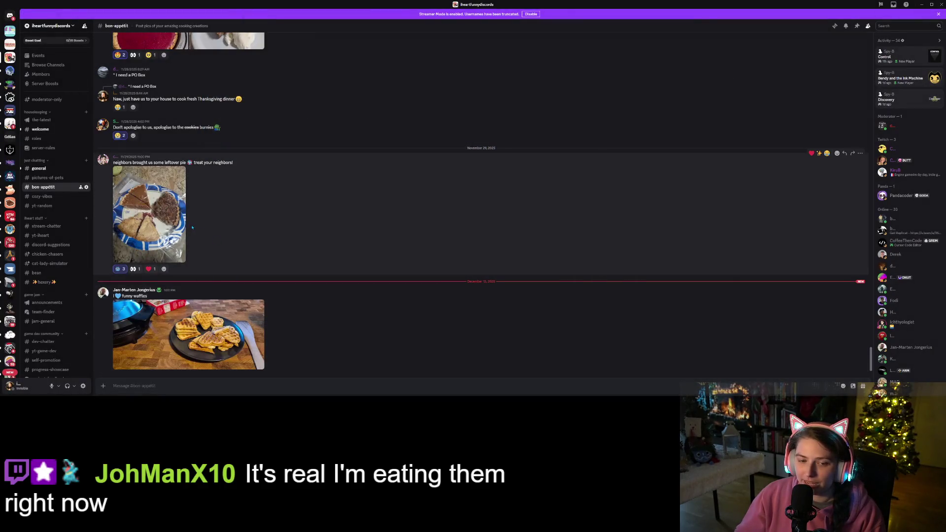
Browse the leftover pie and cranberry tart photos full size, then close the viewer.
left_click(168, 222)
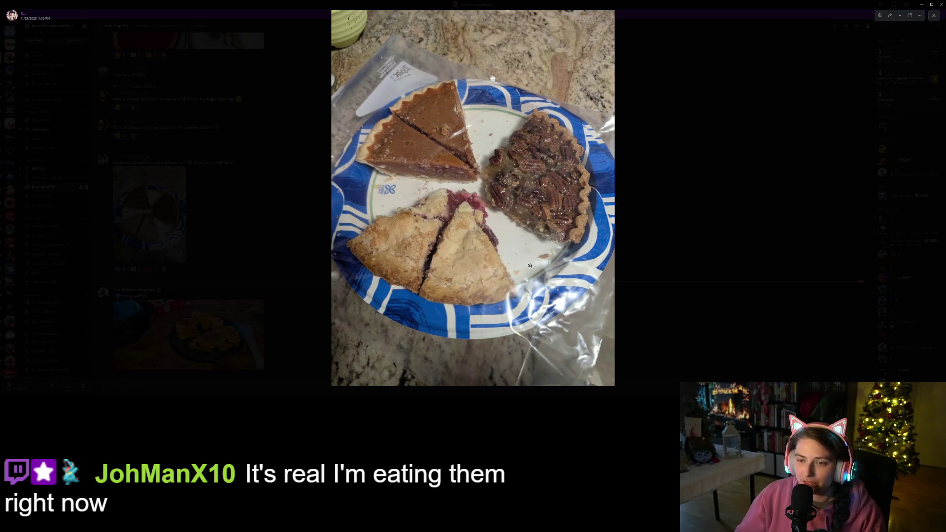
left_click(695, 220)
scroll(275, 268, "up", 5)
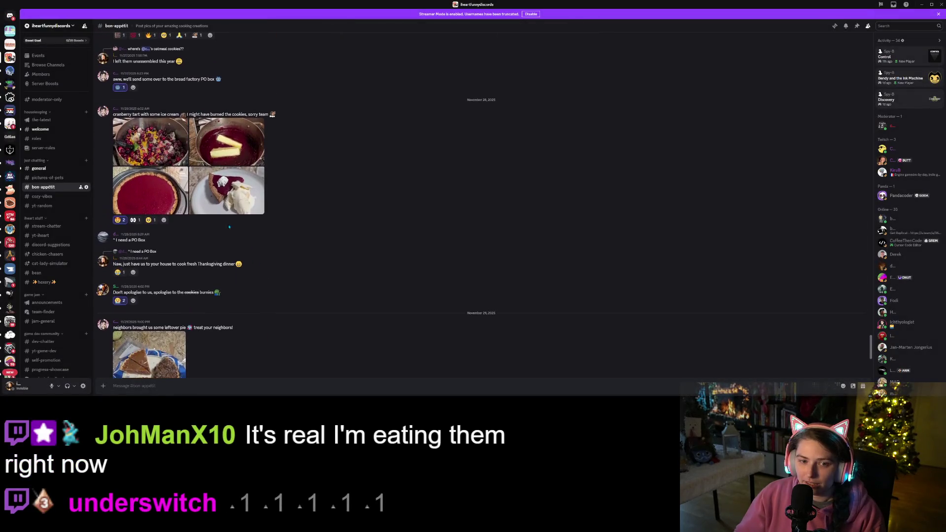
left_click(238, 177)
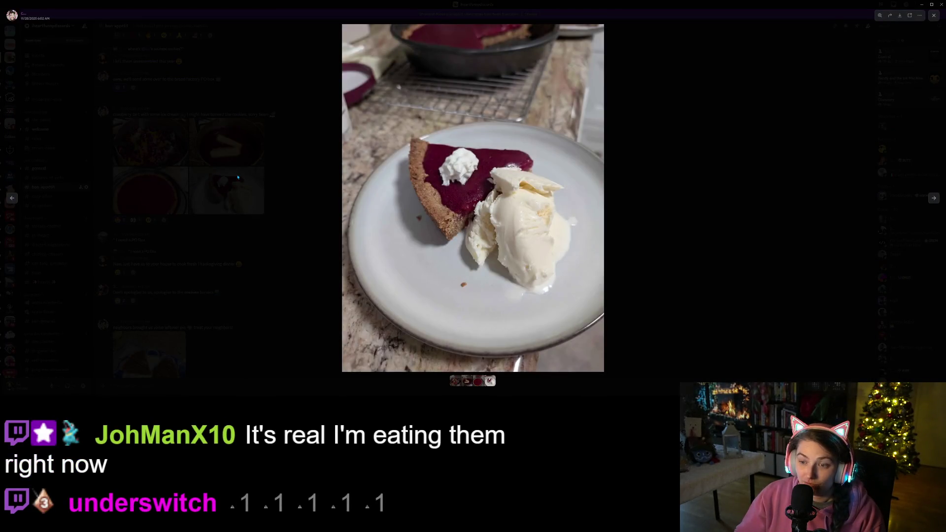
left_click(934, 198)
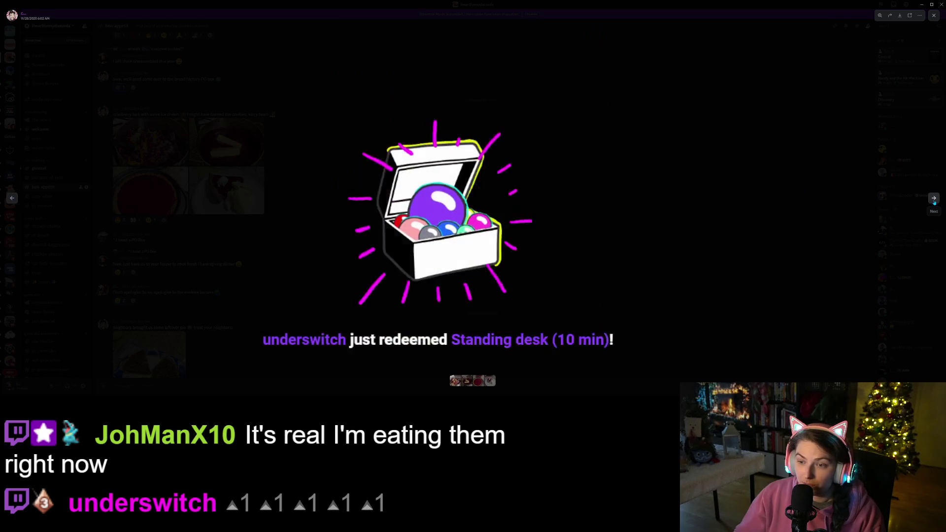
left_click(934, 198)
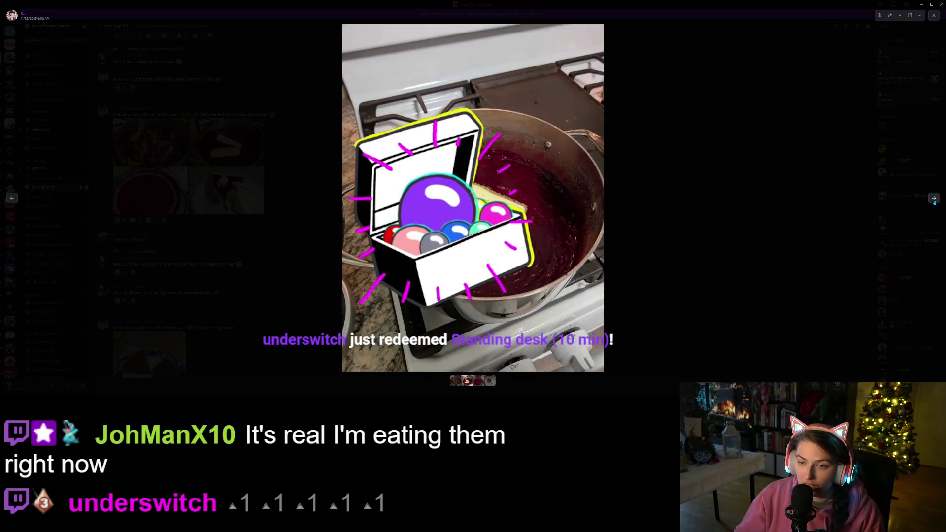
left_click(934, 198)
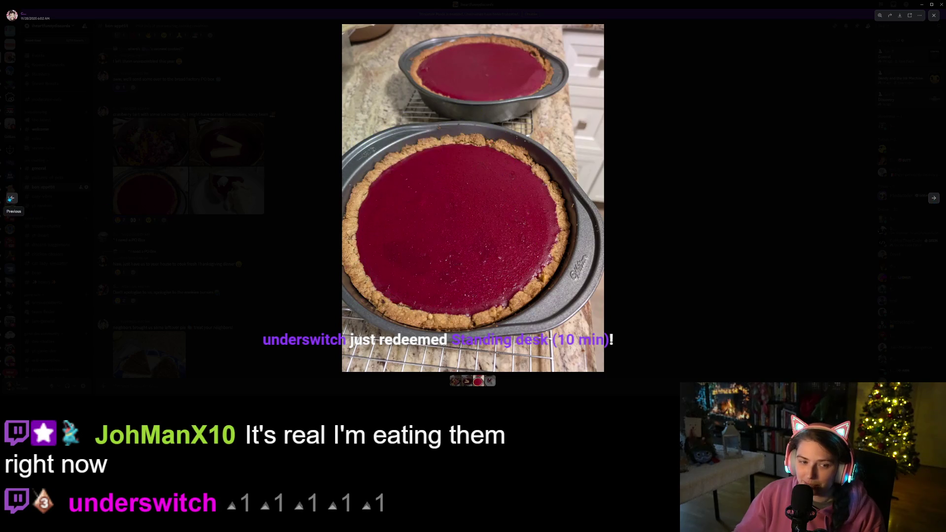
left_click(12, 198)
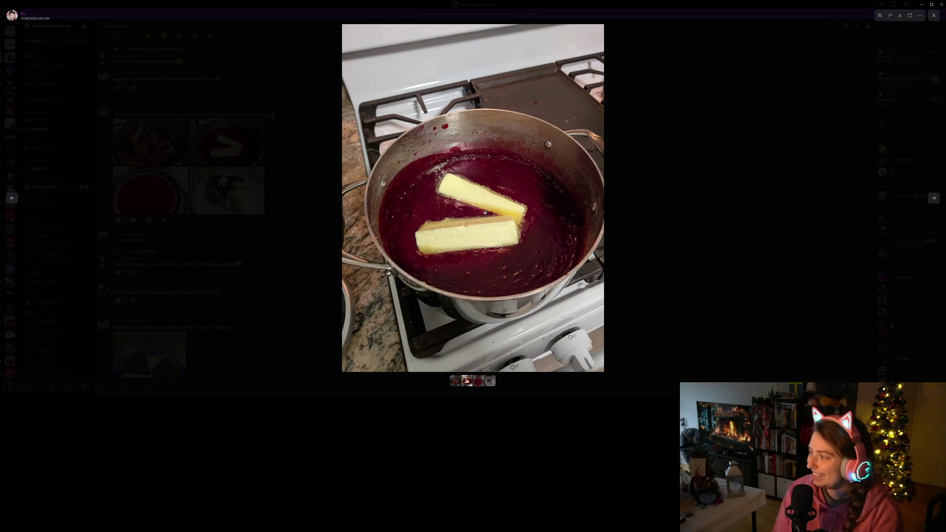
left_click(644, 153)
scroll(353, 271, "up", 5)
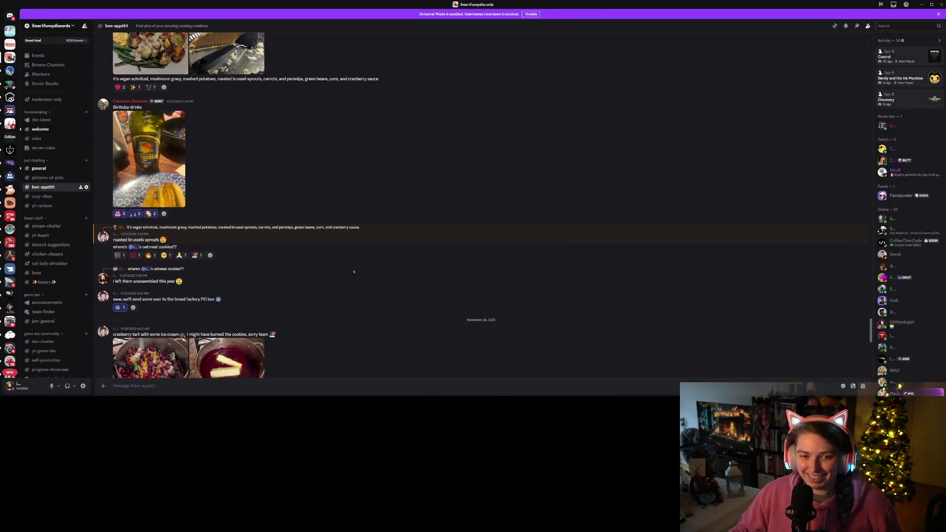
View the birthday drinks, pumpkin pie and lunchbox photos, then bring GitHub Desktop forward.
scroll(354, 272, "up", 1)
left_click(169, 222)
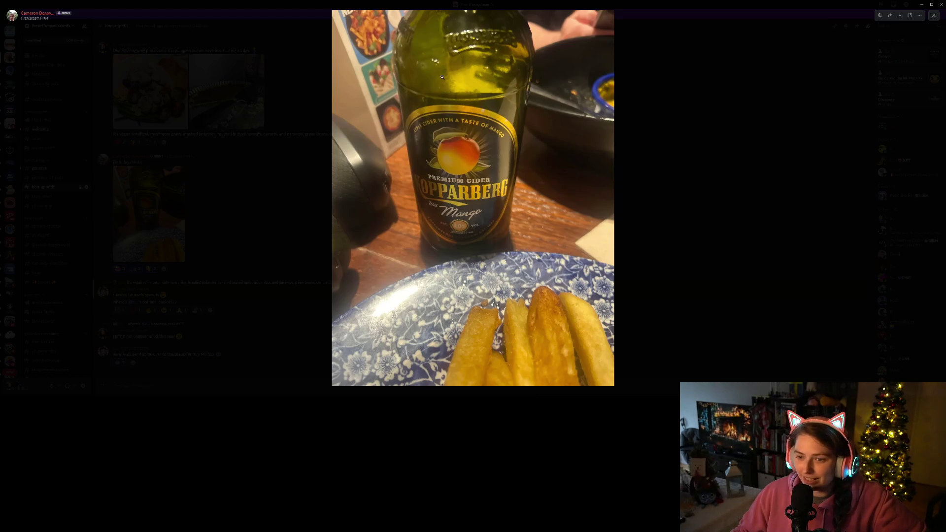
left_click(727, 164)
scroll(351, 238, "up", 3)
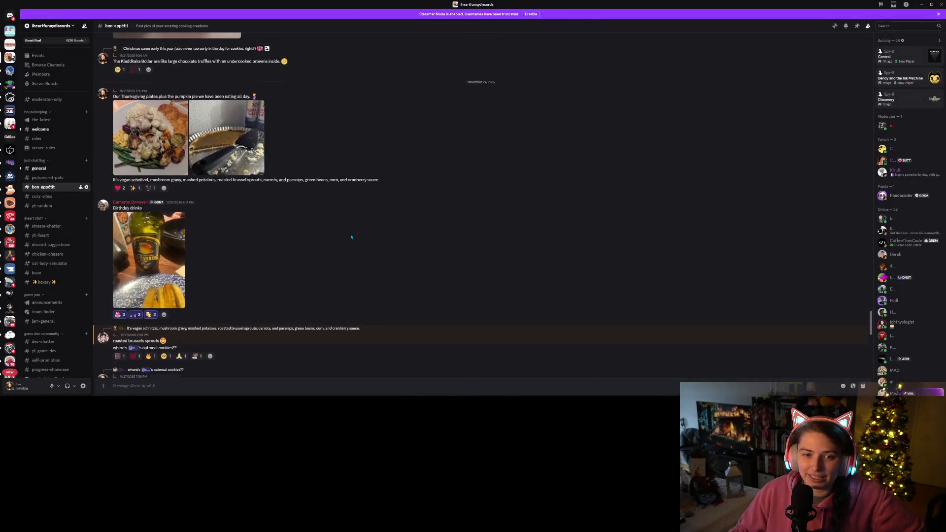
left_click(234, 225)
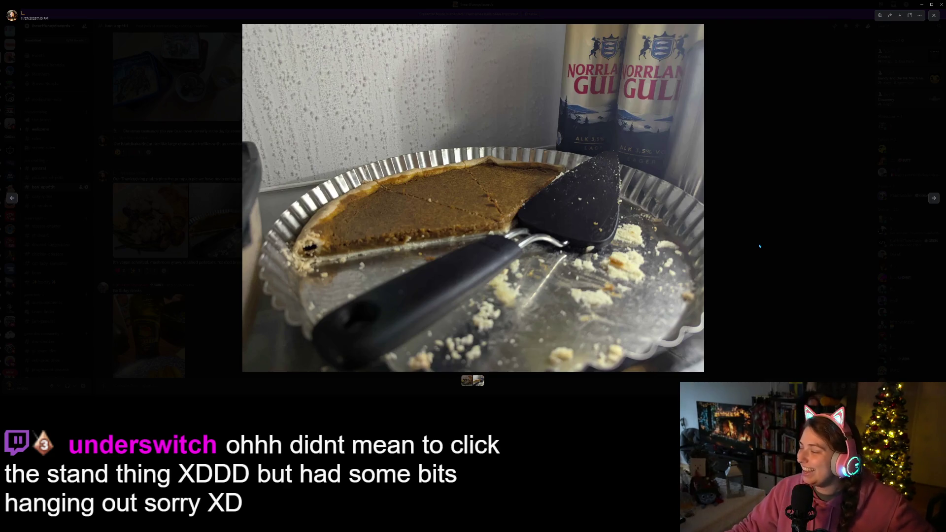
left_click(758, 244)
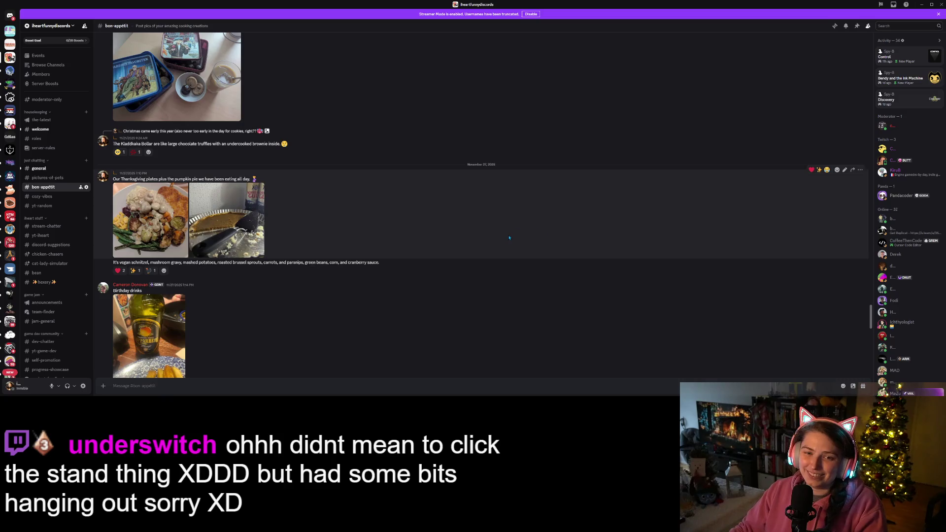
left_click(222, 98)
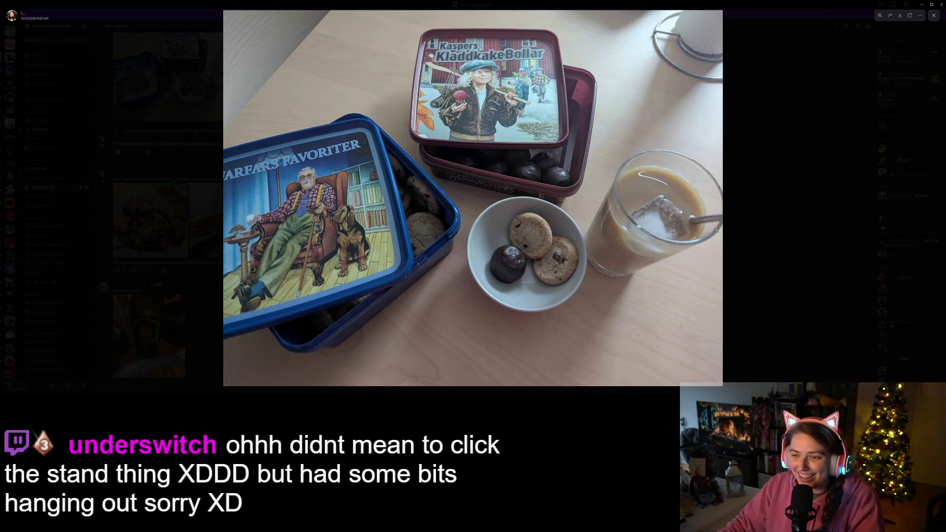
left_click(768, 266)
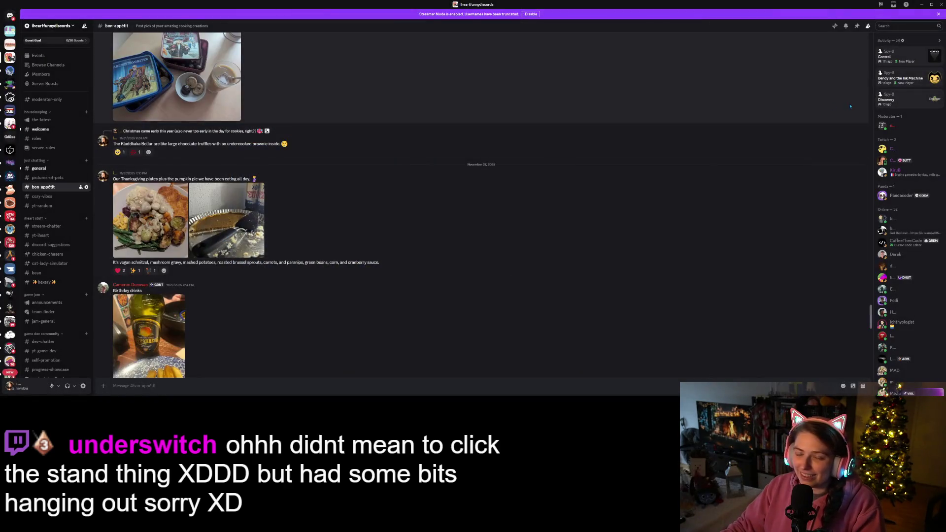
key("alt+Tab")
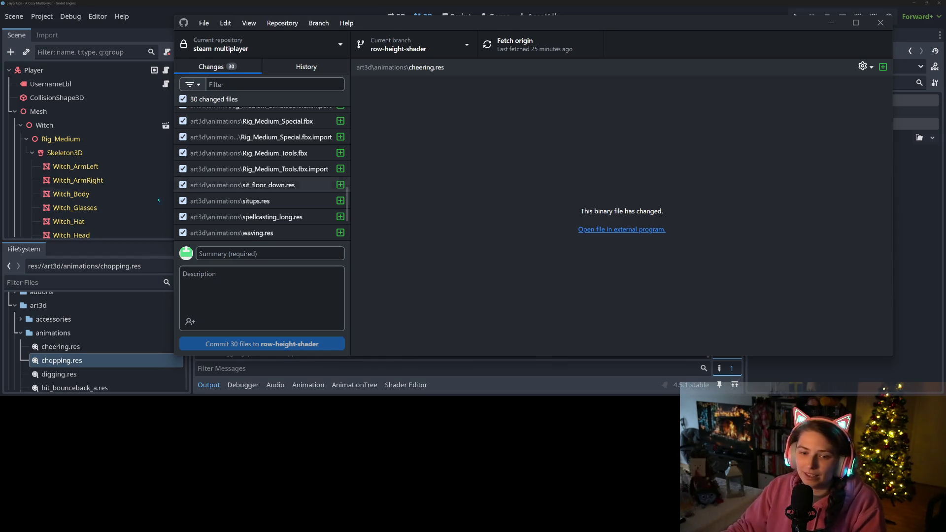
Review the item_catalog.gd, player.tscn, player_anim_tree.gd and player_movement.gd diffs.
scroll(271, 197, "down", 3)
scroll(272, 213, "up", 5)
scroll(272, 213, "up", 5)
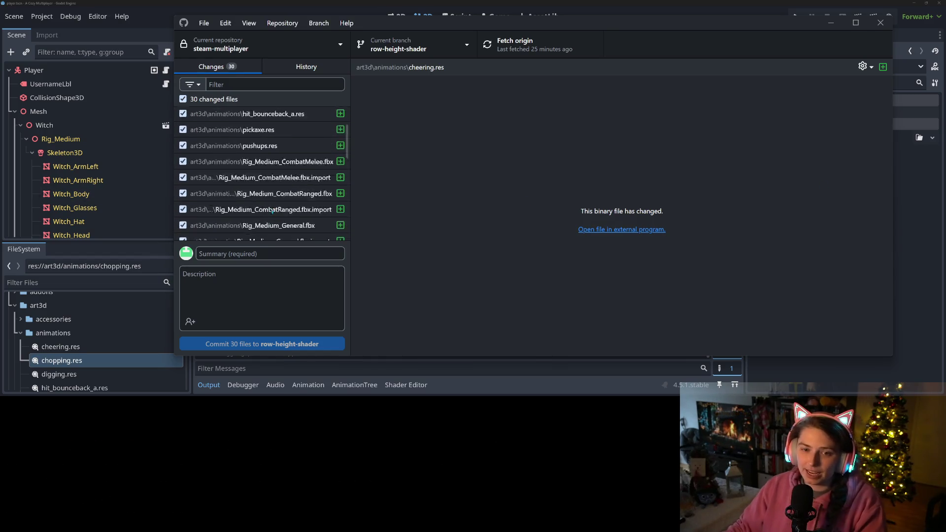
scroll(270, 207, "down", 3)
scroll(270, 207, "down", 3)
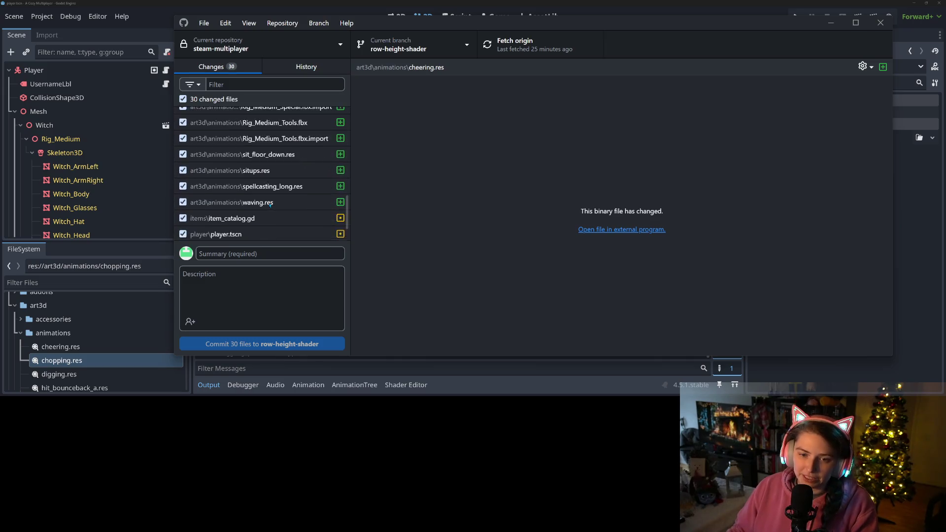
left_click(269, 186)
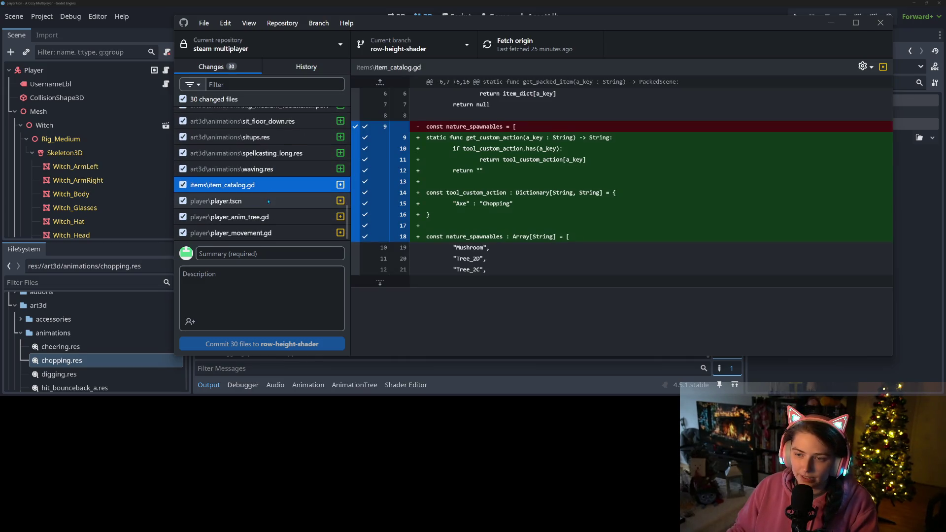
left_click(269, 202)
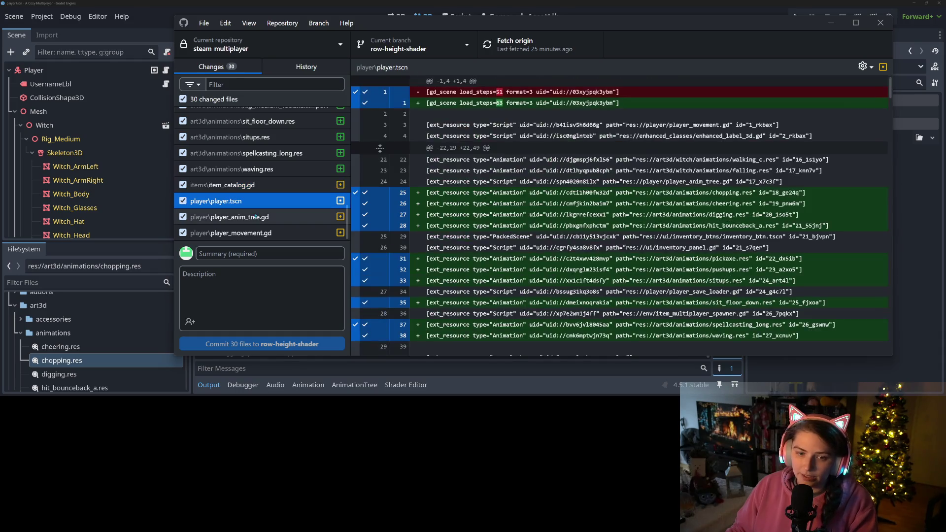
scroll(591, 217, "down", 15)
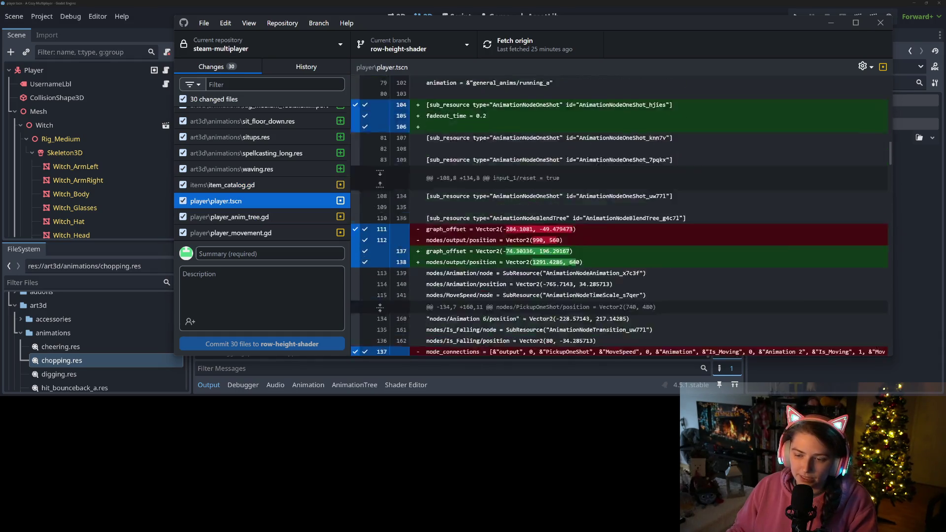
scroll(621, 217, "down", 10)
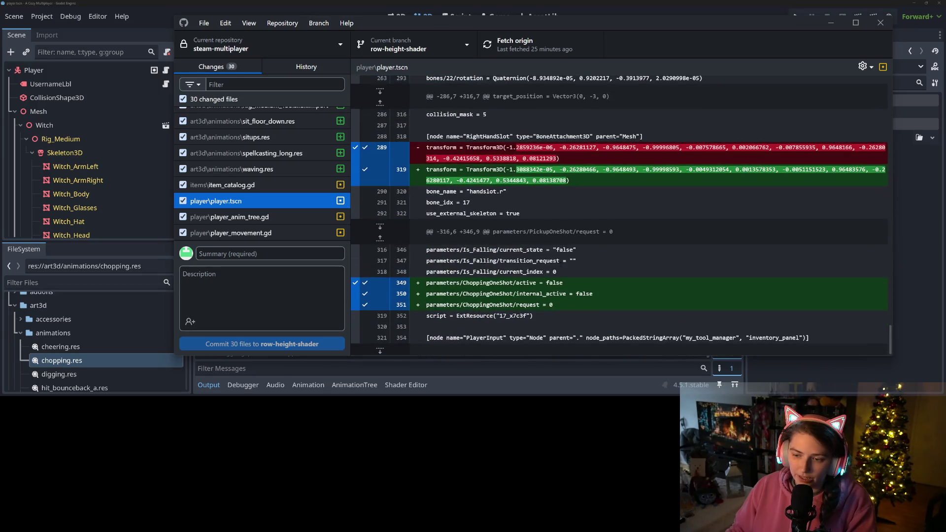
left_click(272, 218)
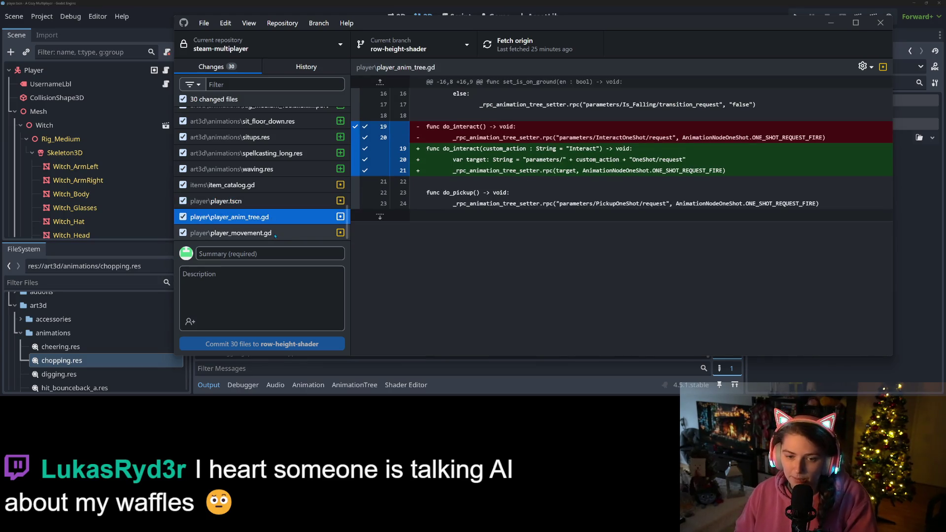
left_click(276, 235)
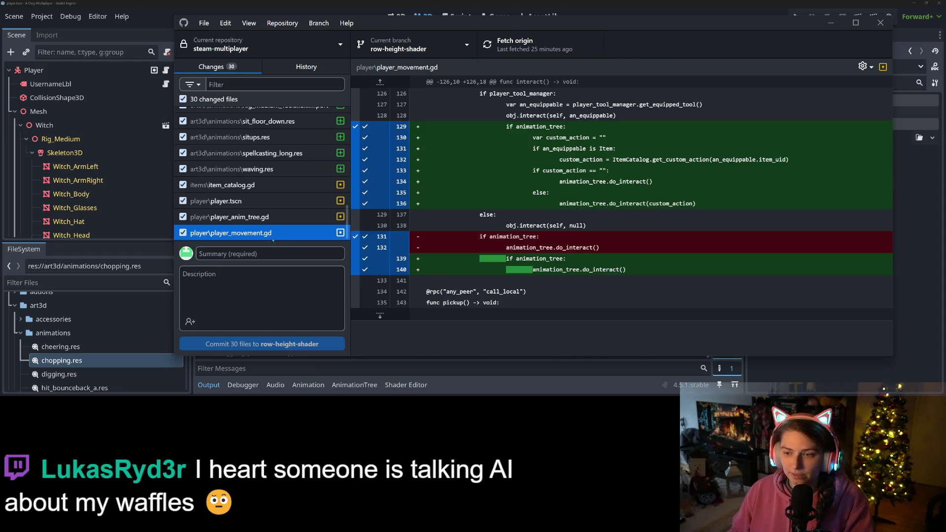
left_click(274, 253)
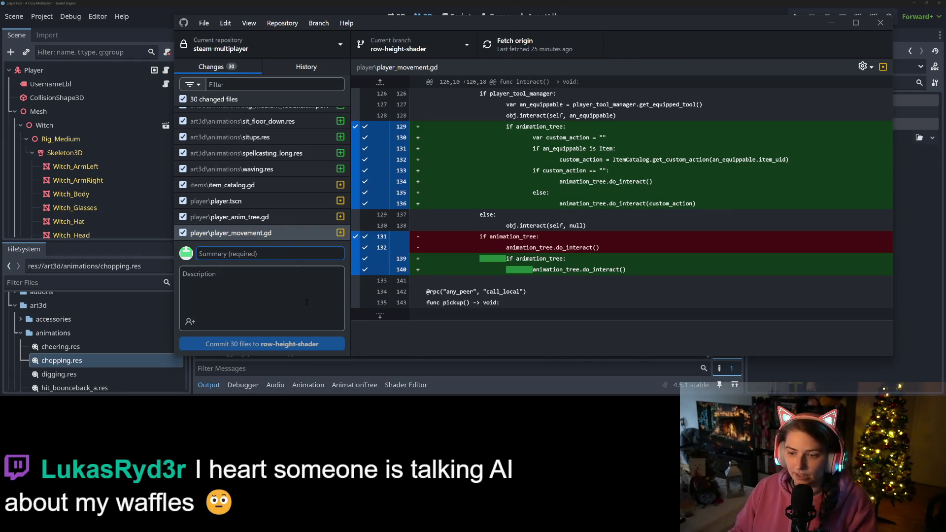
Commit all 30 files to row-height-shader as 'adds new animations and custom tool interaction' and push to origin.
type("add")
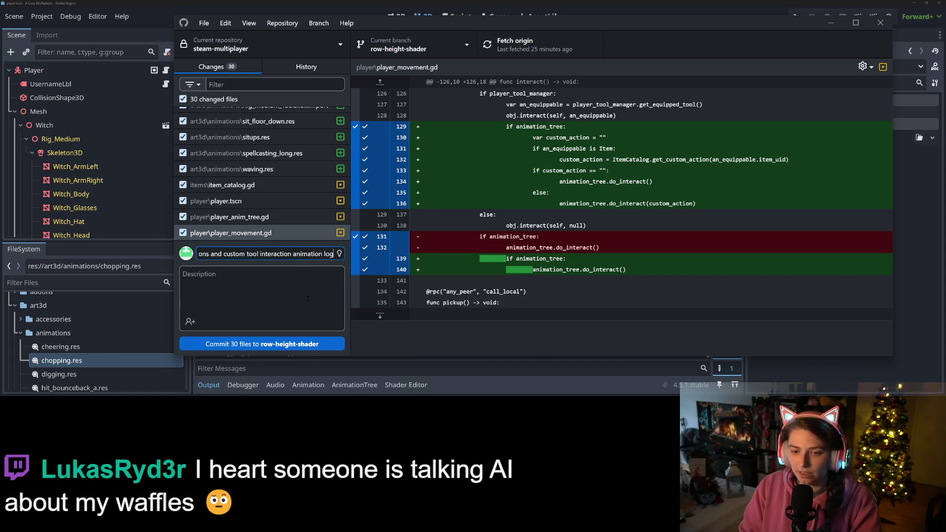
left_click(262, 344)
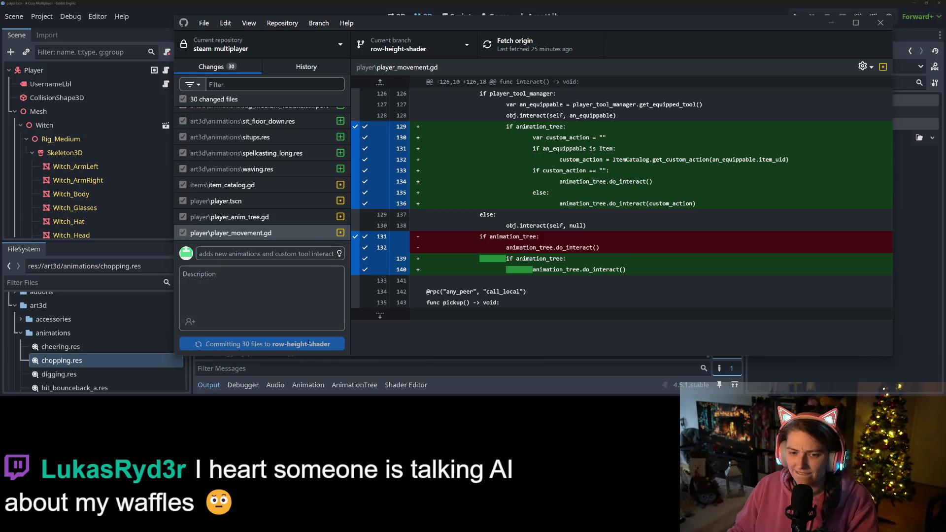
left_click(521, 47)
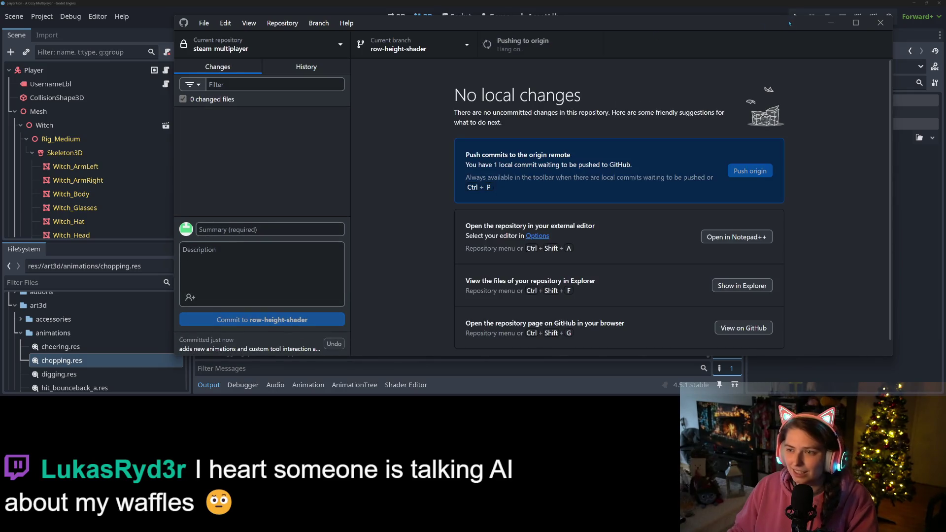
Minimize GitHub Desktop and close the player and grass scene tabs in Godot.
left_click(831, 23)
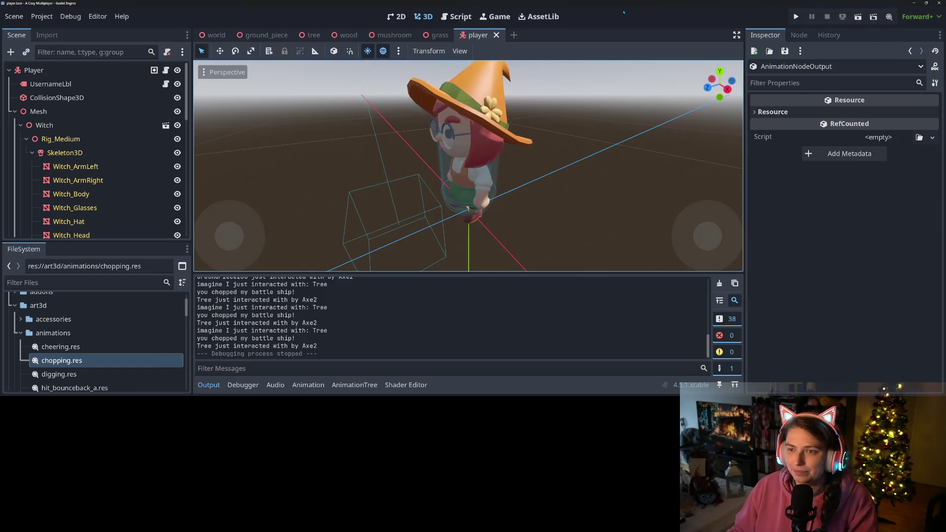
left_click(496, 35)
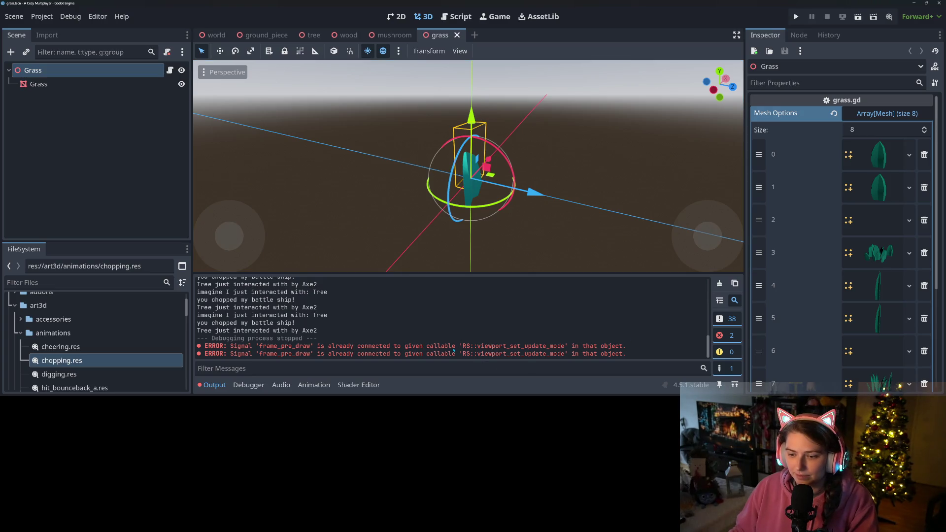
left_click(457, 35)
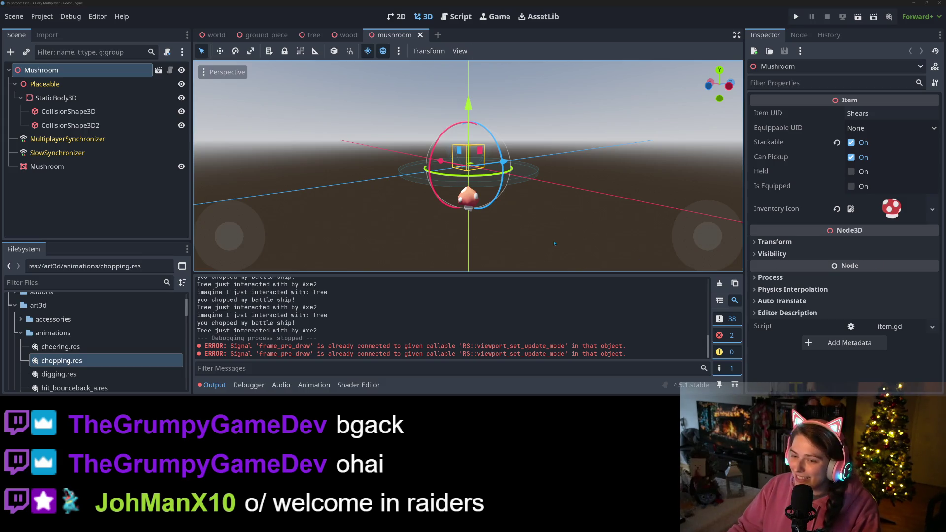
mouse_move(527, 231)
left_mouse_down()
mouse_move(536, 236)
mouse_move(469, 258)
mouse_move(533, 256)
left_mouse_up()
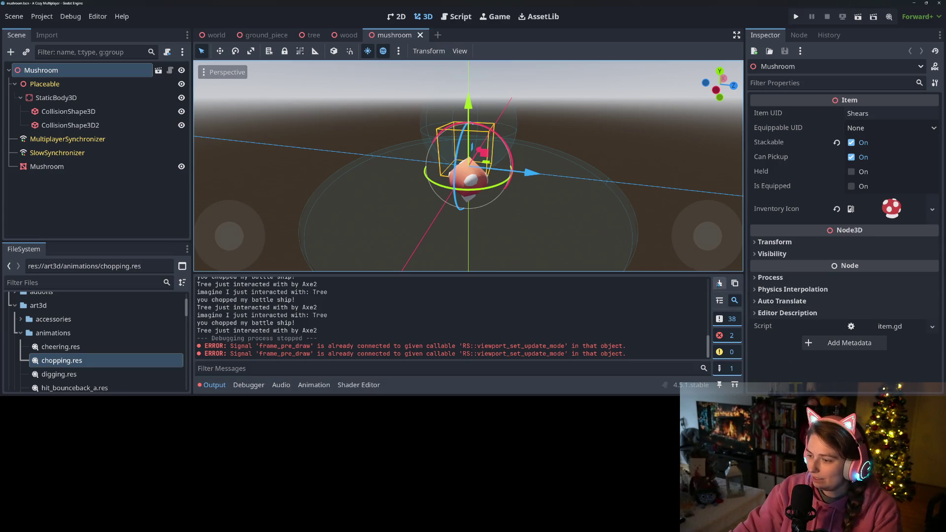
Clear the Output log, check GitHub Desktop, then switch to the Trello task board.
left_click(719, 284)
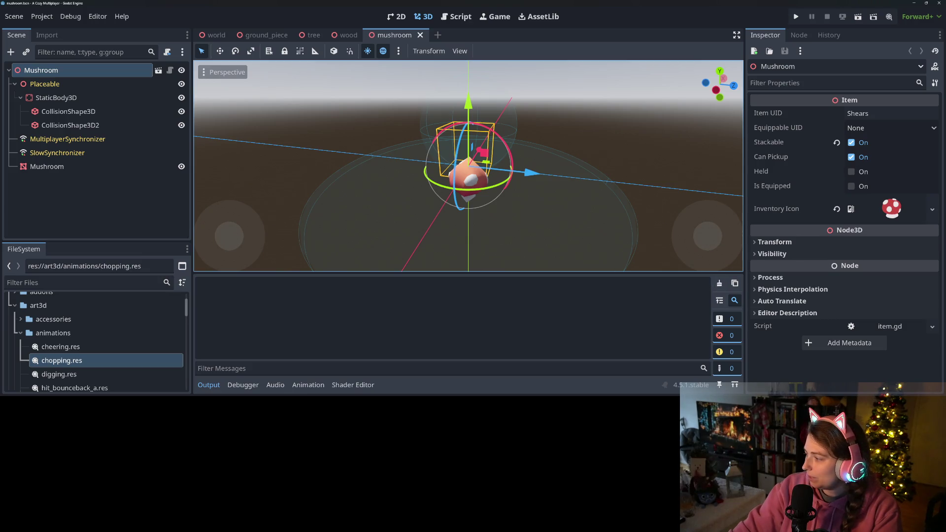
key("alt+Tab")
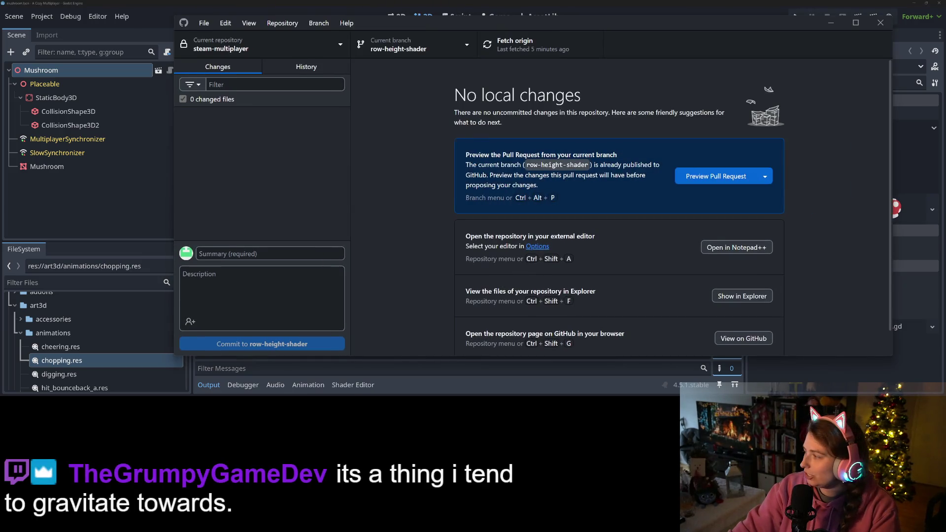
key("alt+Tab")
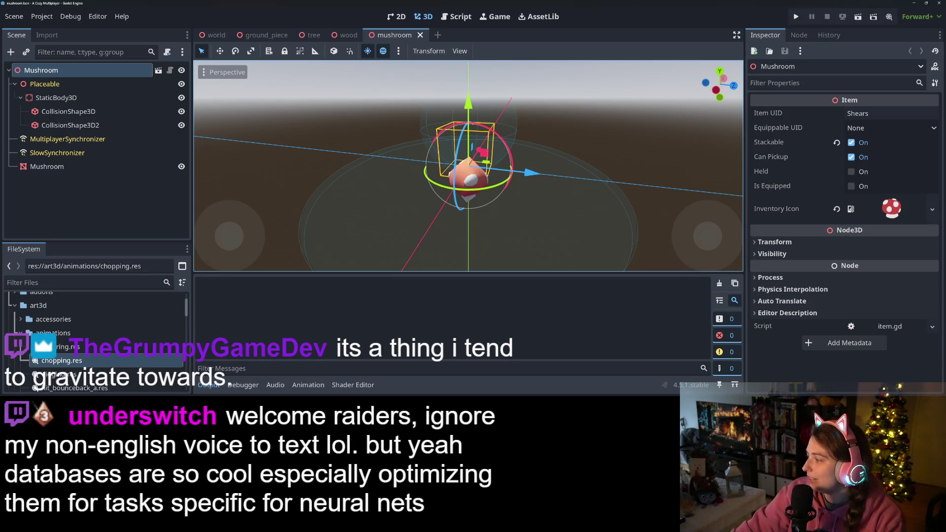
key("alt+Tab")
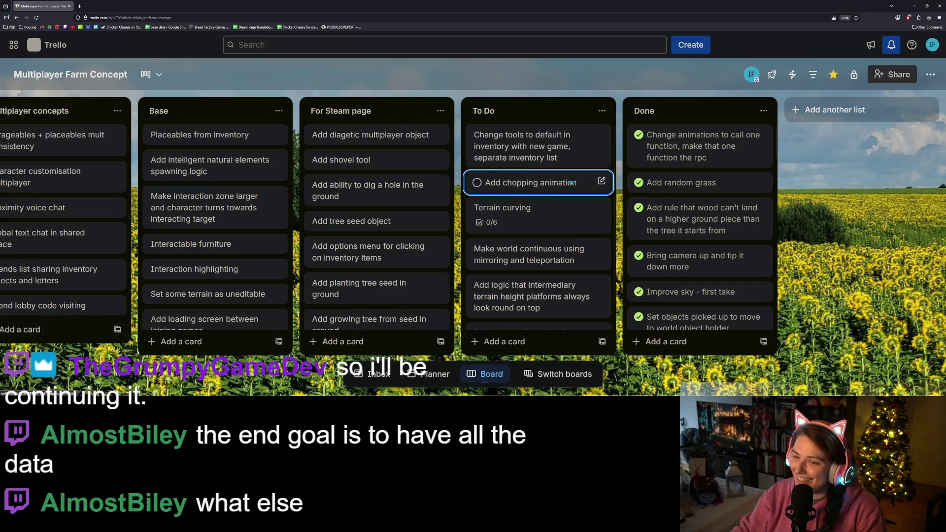
Move the 'Add chopping animation' Trello card to the top of Done and minimize Chrome.
left_click_drag(643, 155, 646, 138)
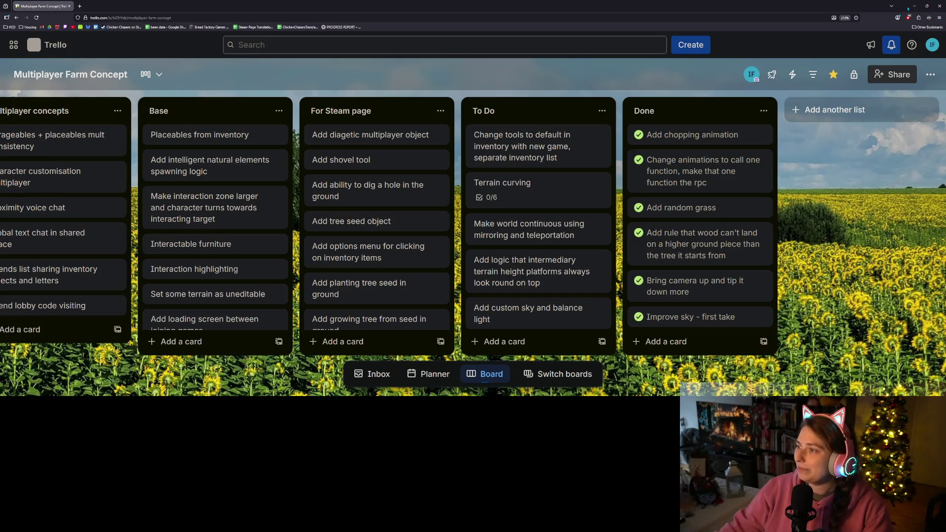
left_click(912, 5)
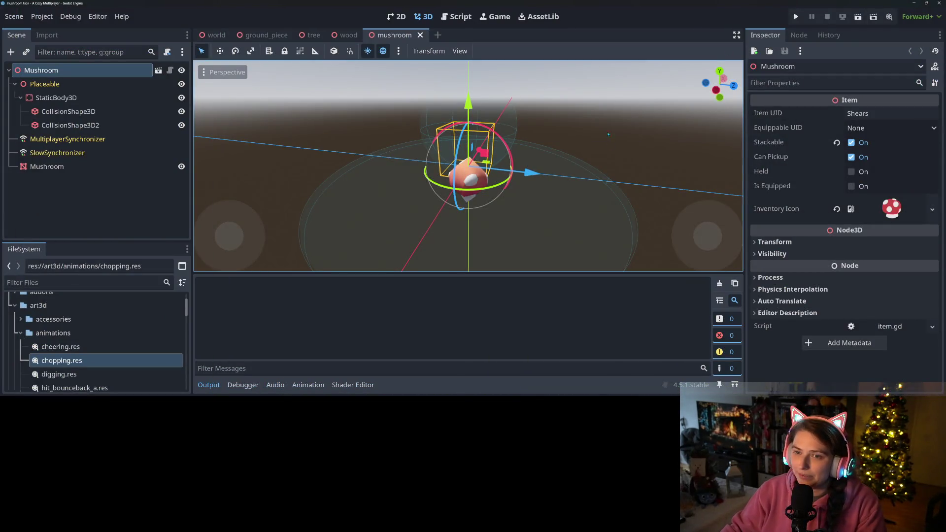
In the Script workspace, collapse the Output panel and open player_inventory.gd.
left_click(456, 16)
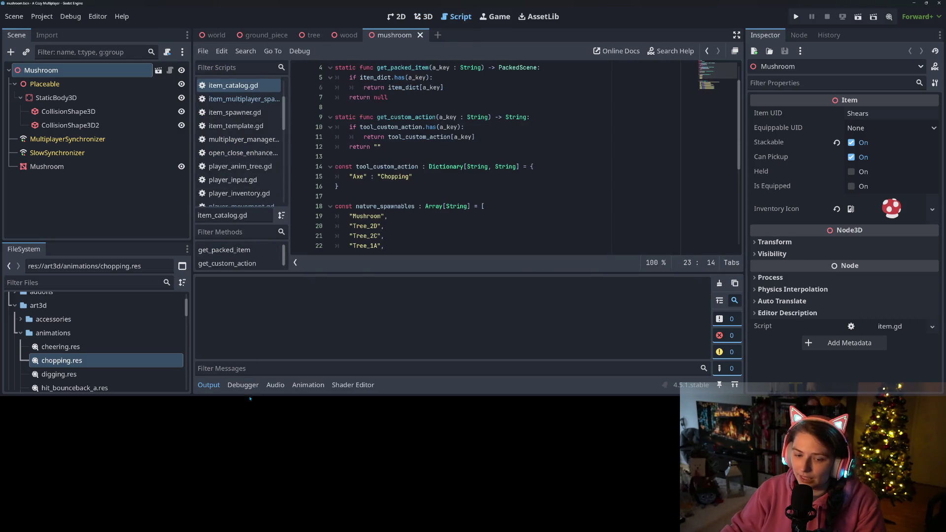
left_click(209, 385)
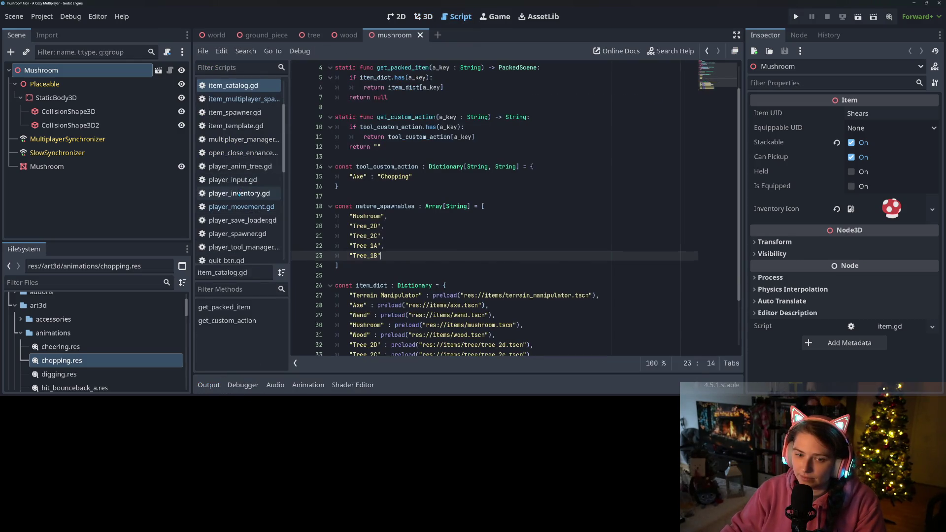
left_click(242, 193)
Review player_inventory.gd, selecting the get_item_from_key function name.
scroll(493, 207, "up", 15)
scroll(468, 266, "up", 15)
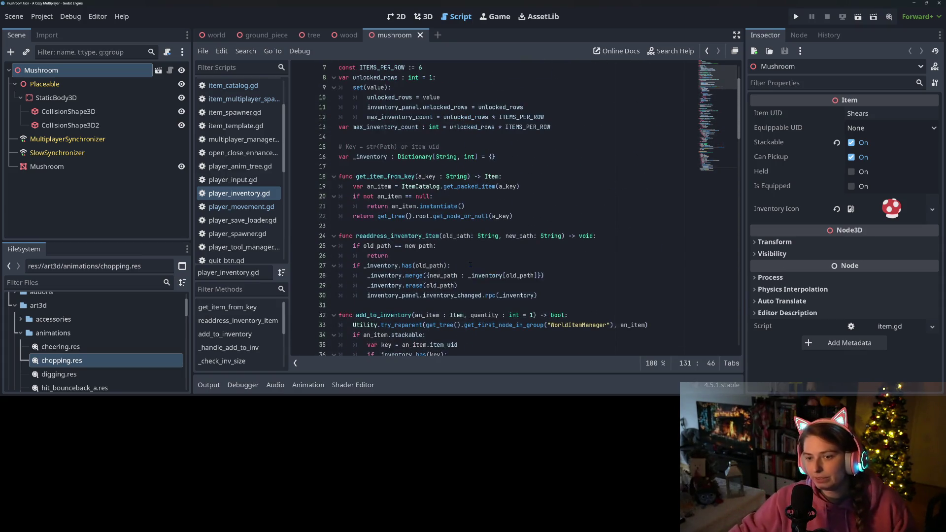
scroll(469, 256, "up", 2)
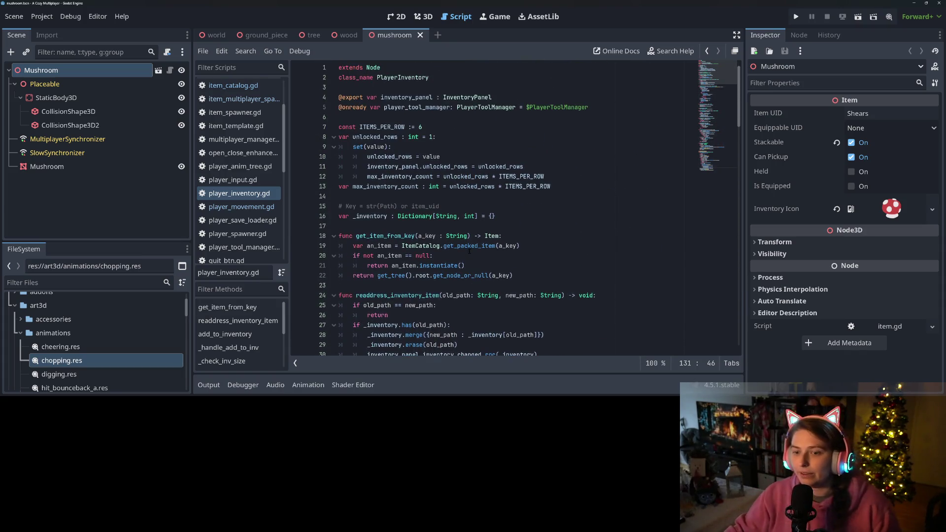
double_click(371, 236)
scroll(370, 236, "down", 8)
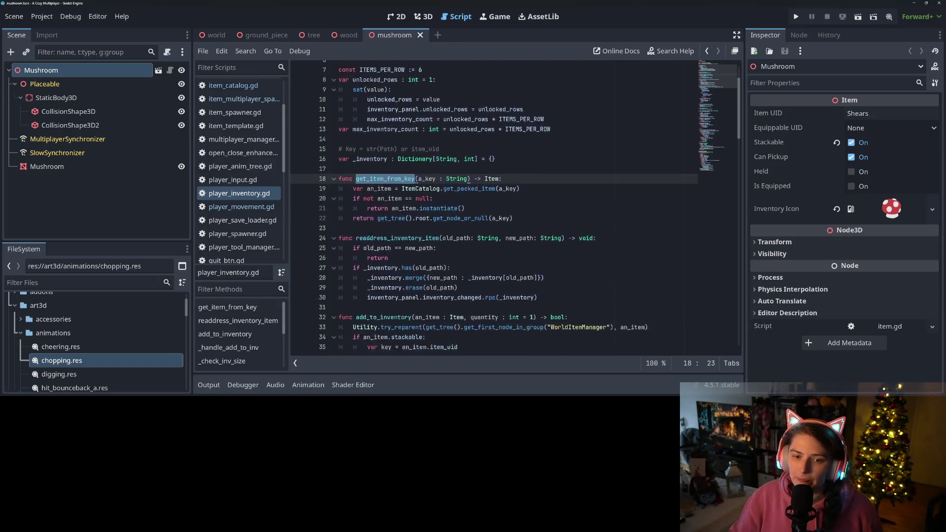
scroll(345, 245, "down", 8)
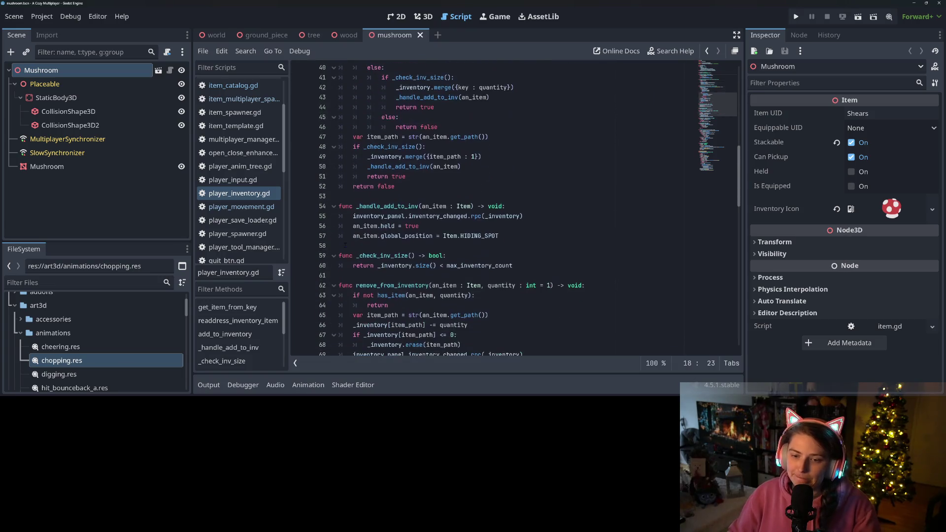
scroll(345, 245, "down", 3)
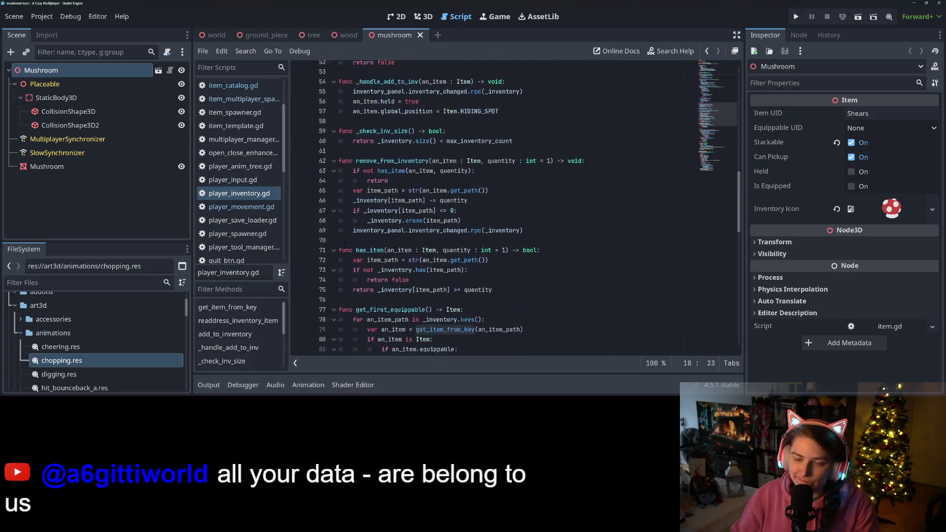
scroll(249, 212, "down", 2)
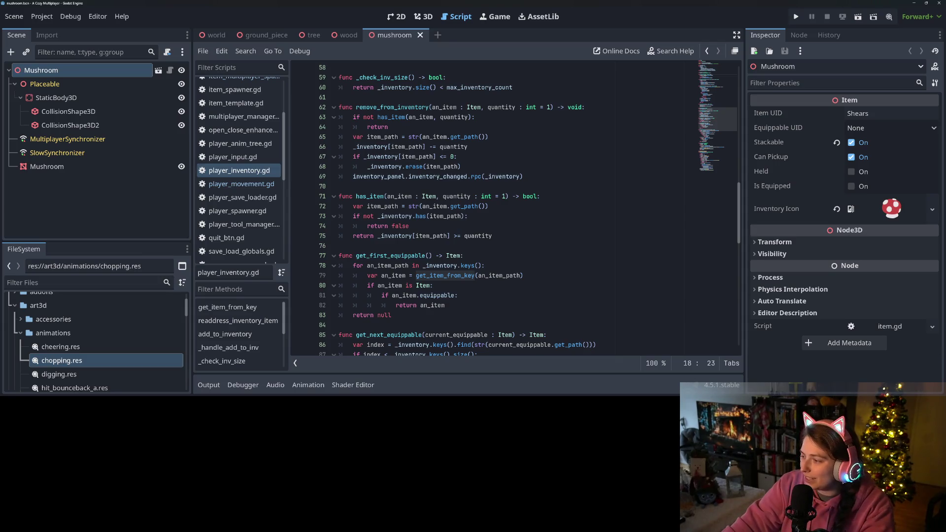
left_click(556, 256)
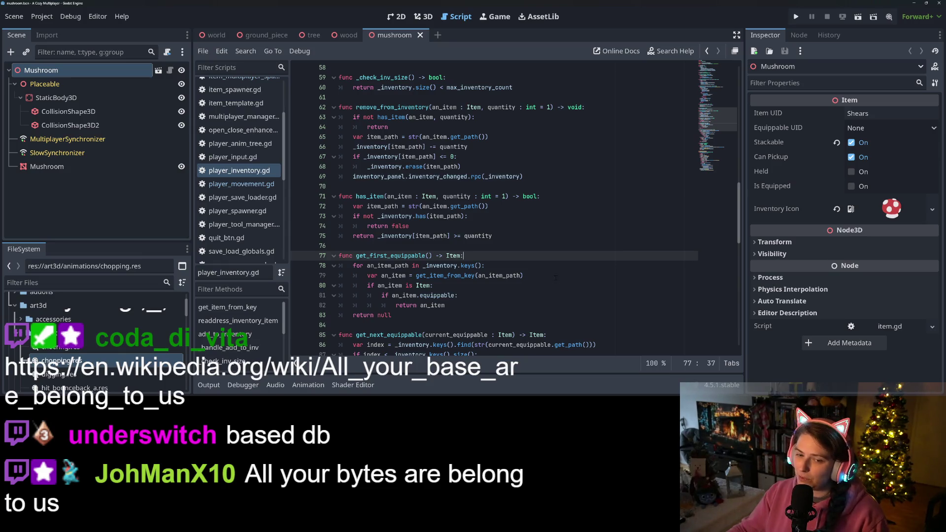
scroll(457, 224, "up", 15)
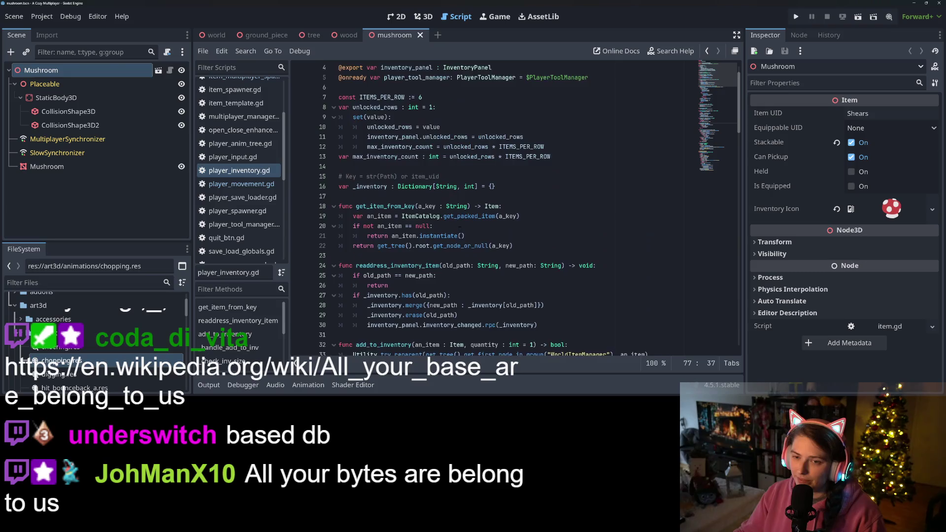
scroll(457, 227, "down", 3)
scroll(453, 223, "up", 3)
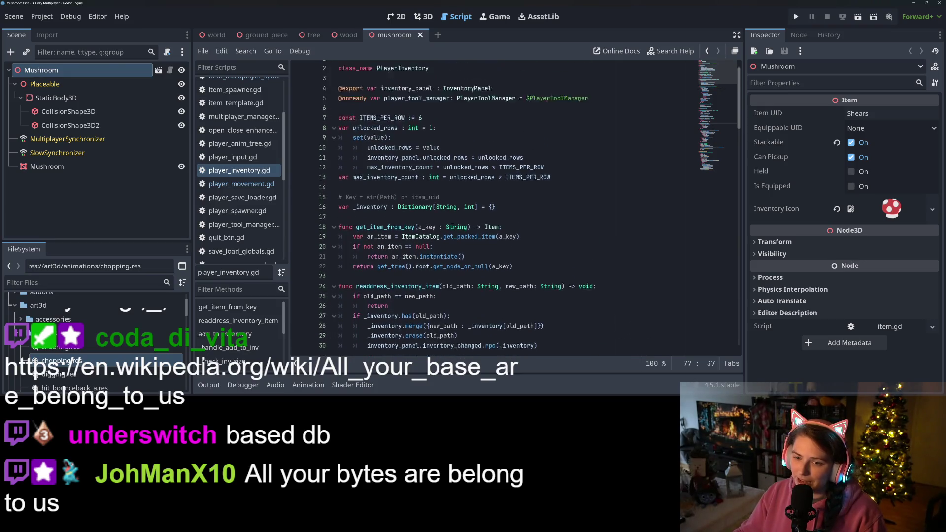
left_click(494, 108)
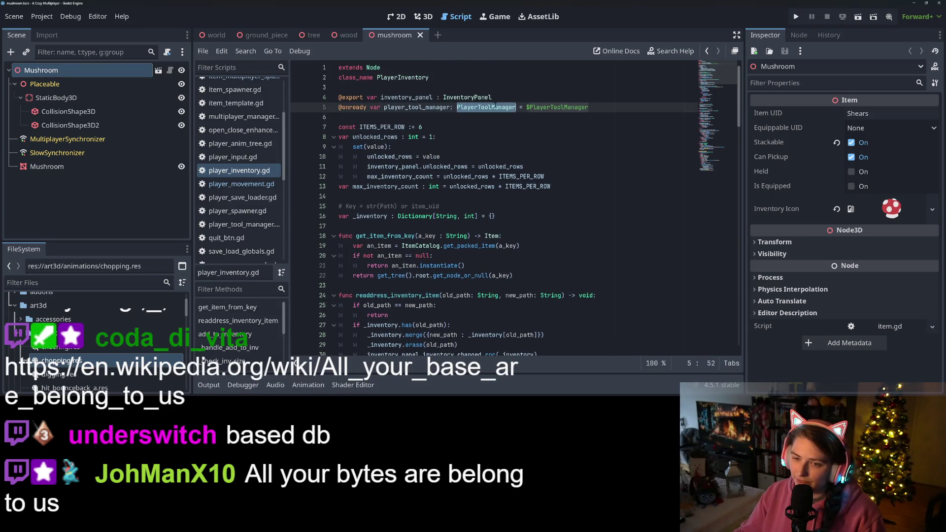
double_click(428, 107)
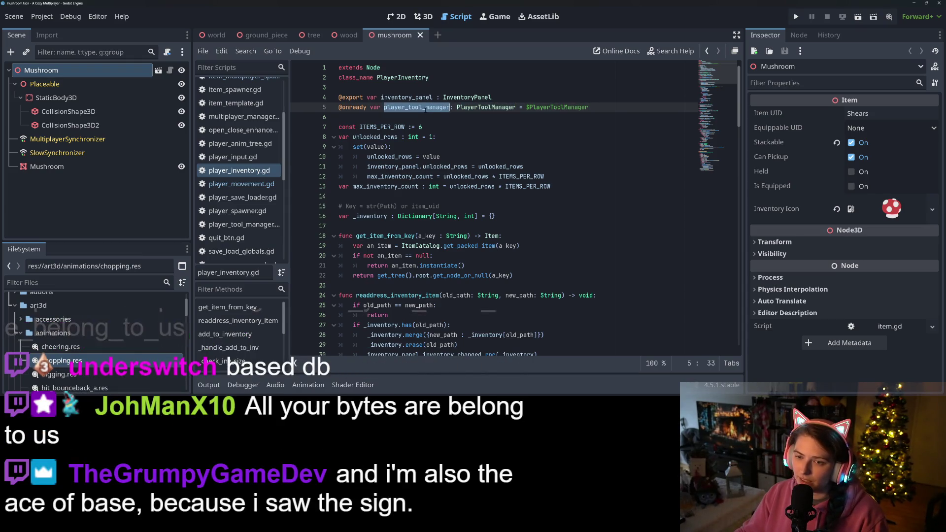
Open player_tool_manager.gd and look over its code, including equip_tool_by_path.
left_click(478, 107, "ctrl")
left_click(448, 260)
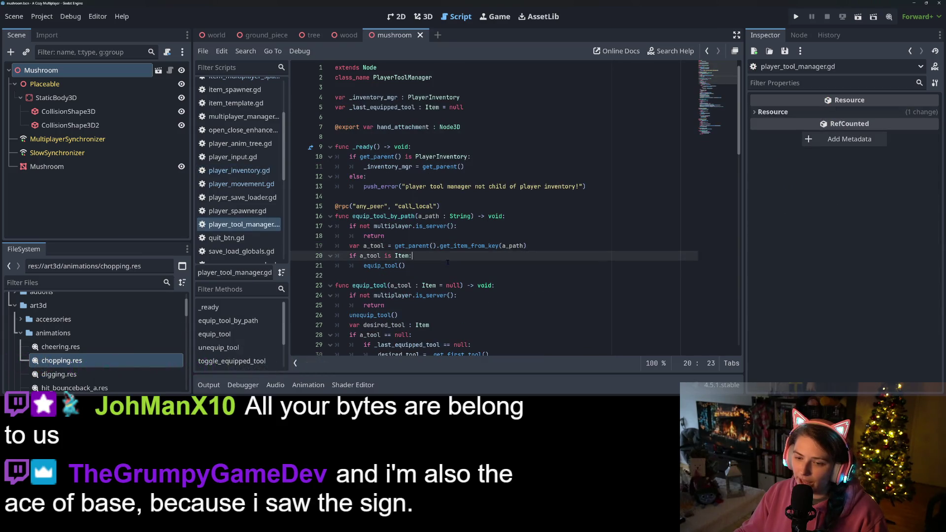
double_click(383, 216)
scroll(384, 216, "down", 5)
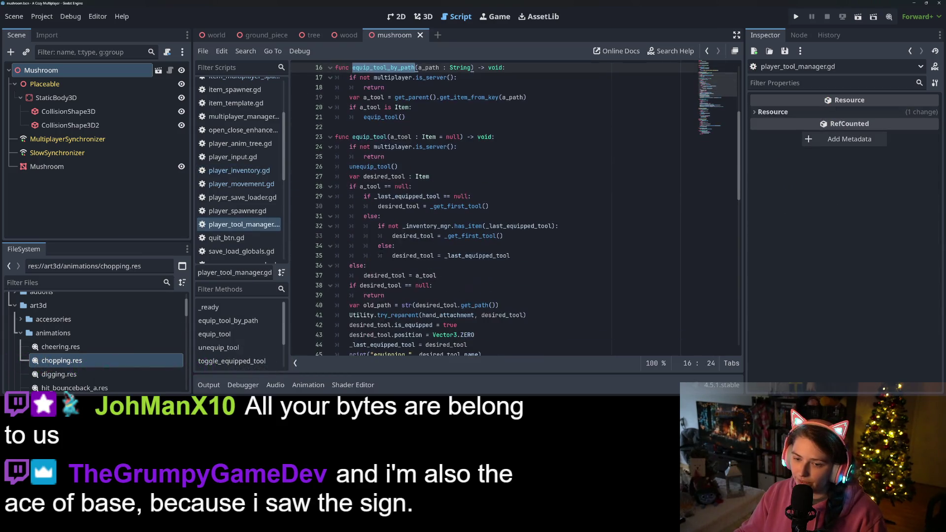
scroll(381, 256, "down", 6)
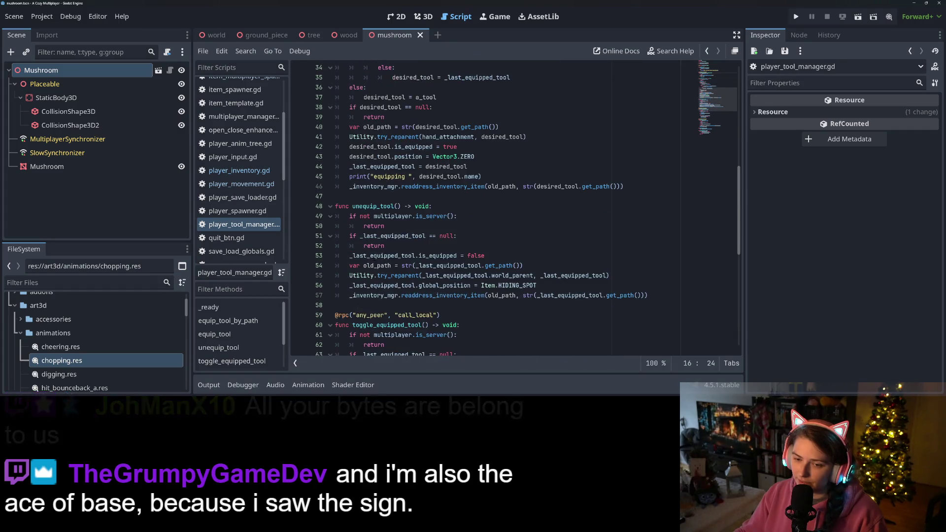
scroll(379, 261, "up", 7)
scroll(379, 261, "up", 5)
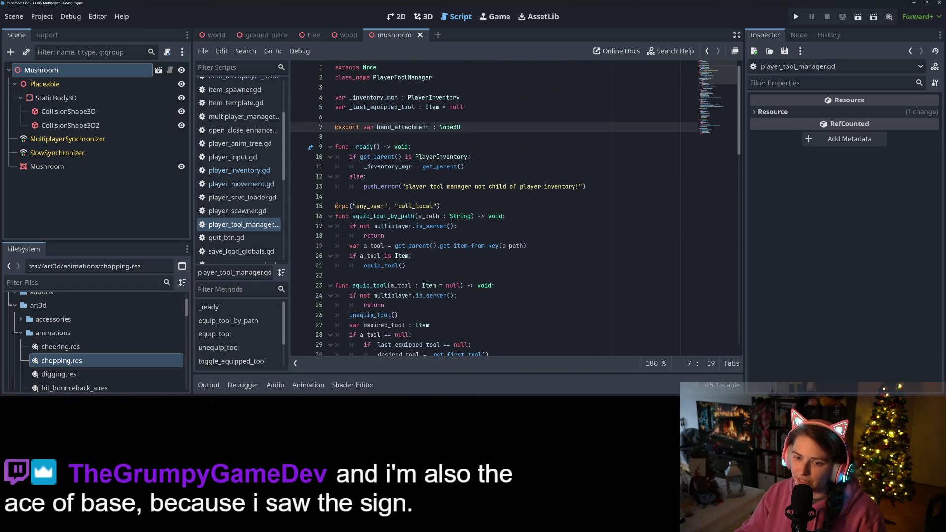
Add a new line below the _inventory_mgr declaration reading 'const tool_list'.
left_click(416, 107)
left_click(454, 97)
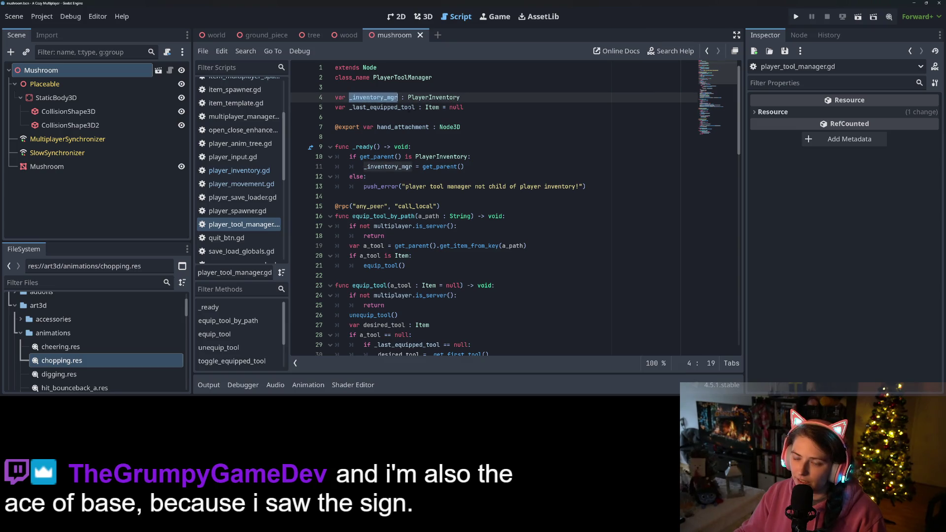
left_click(490, 109)
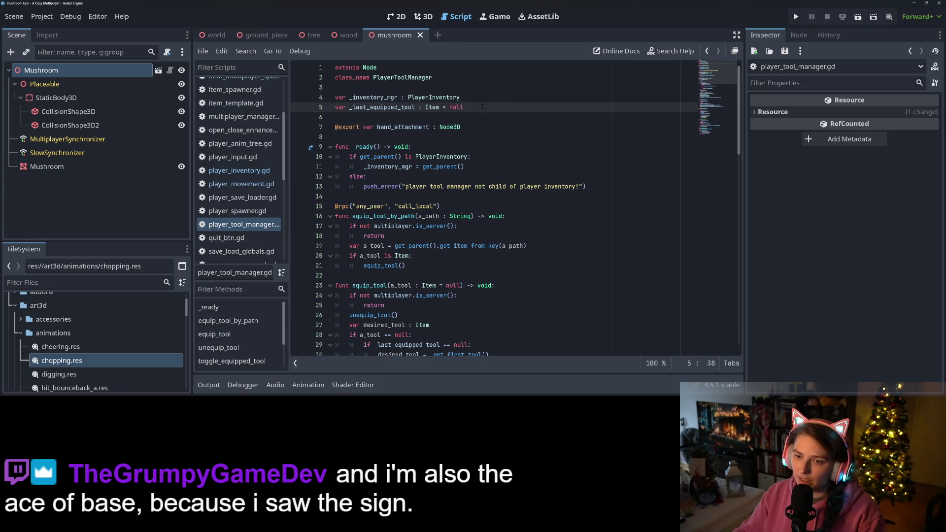
key("Up")
key("Return")
key("Return")
key("Return")
key("Up")
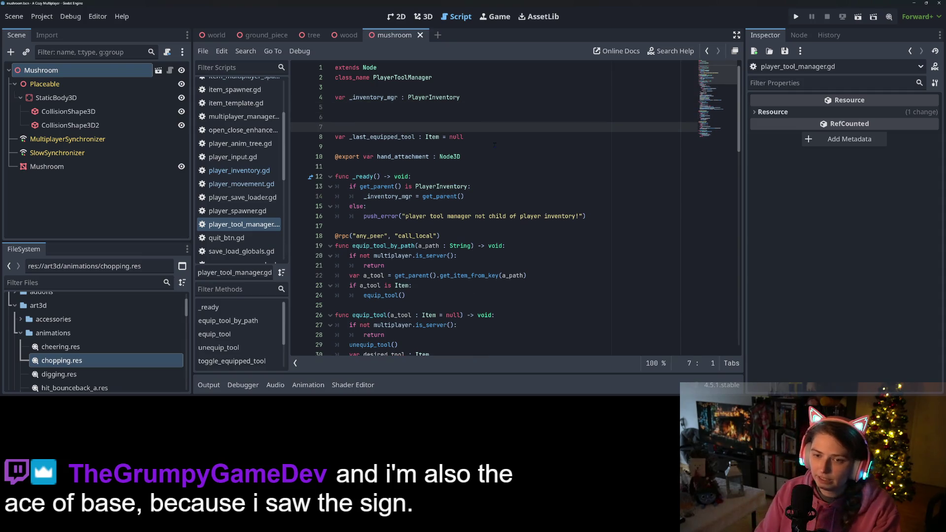
type("const tool_list")
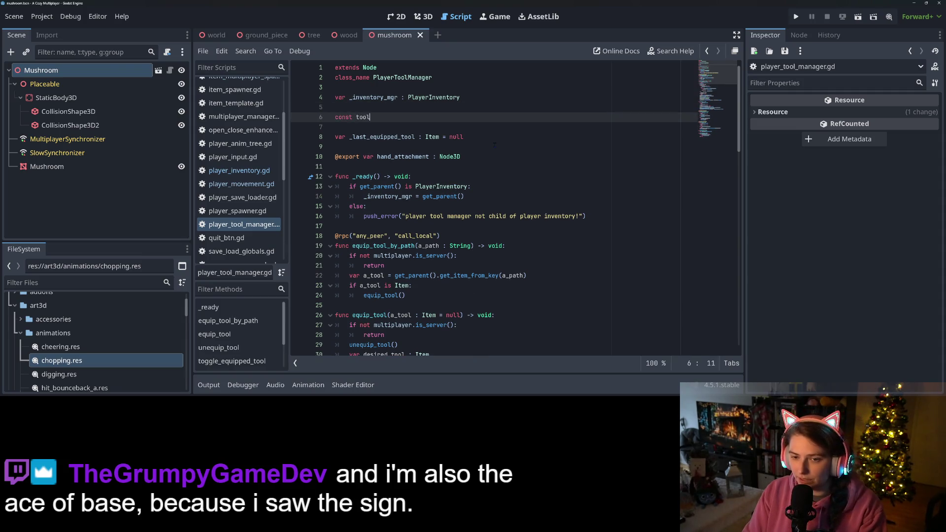